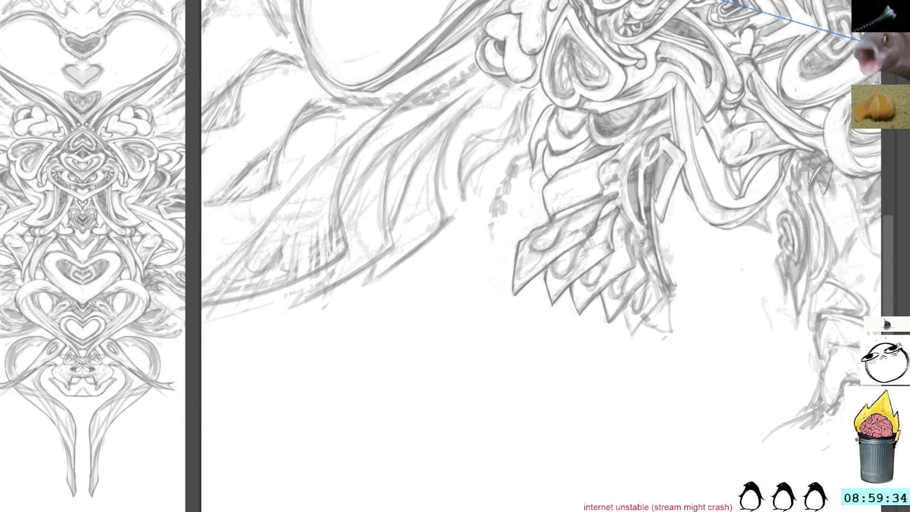
Rotate and pan the canvas, then add short pencil hatching strokes beside the fanned card shapes.
left_click_drag(711, 198, 591, 57)
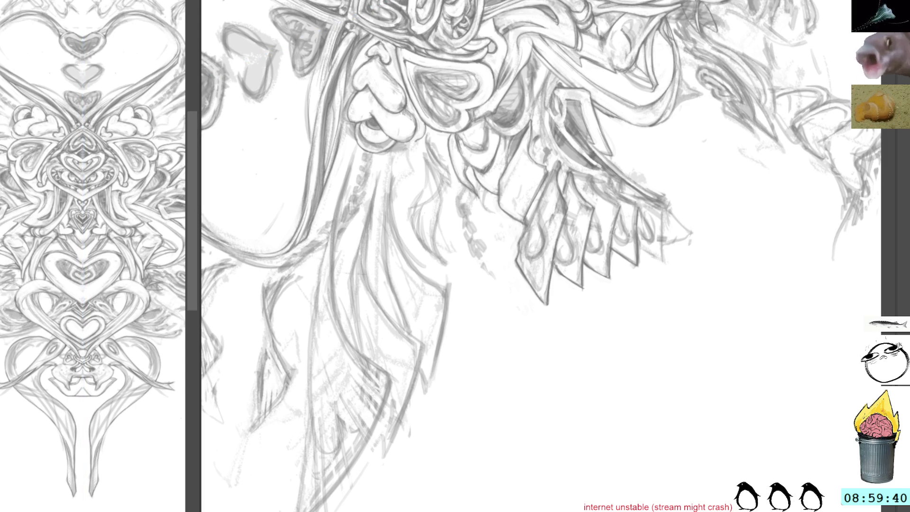
scroll(103, 153, "down", 5)
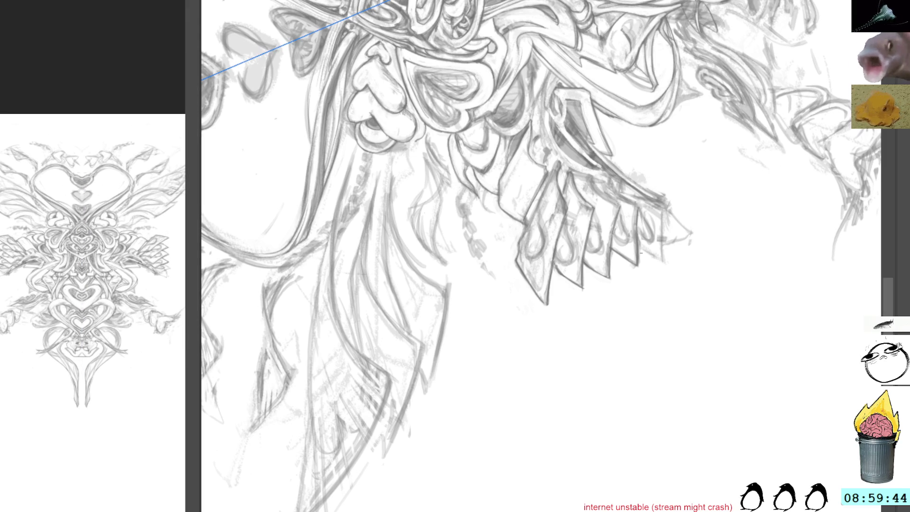
mouse_move(640, 252)
left_mouse_down()
mouse_move(547, 247)
mouse_move(636, 255)
left_mouse_up()
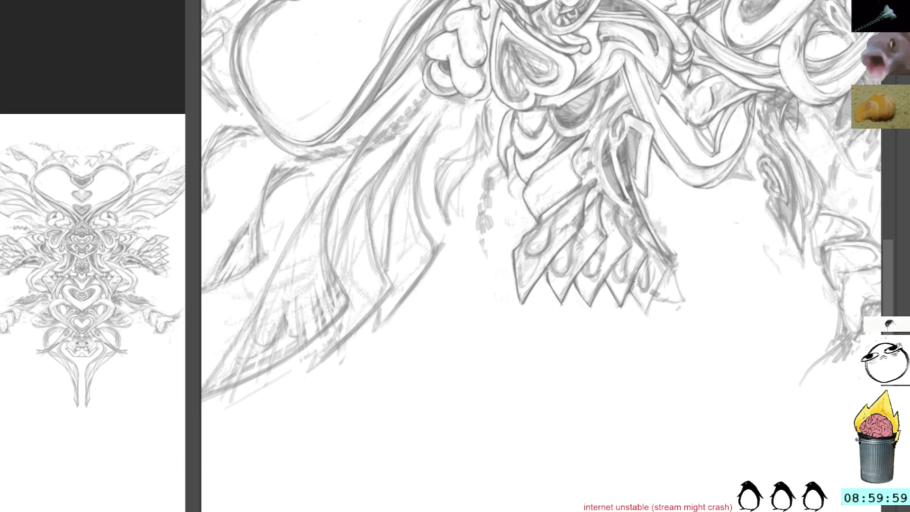
mouse_move(652, 295)
left_mouse_down()
mouse_move(646, 314)
mouse_move(650, 299)
left_mouse_up()
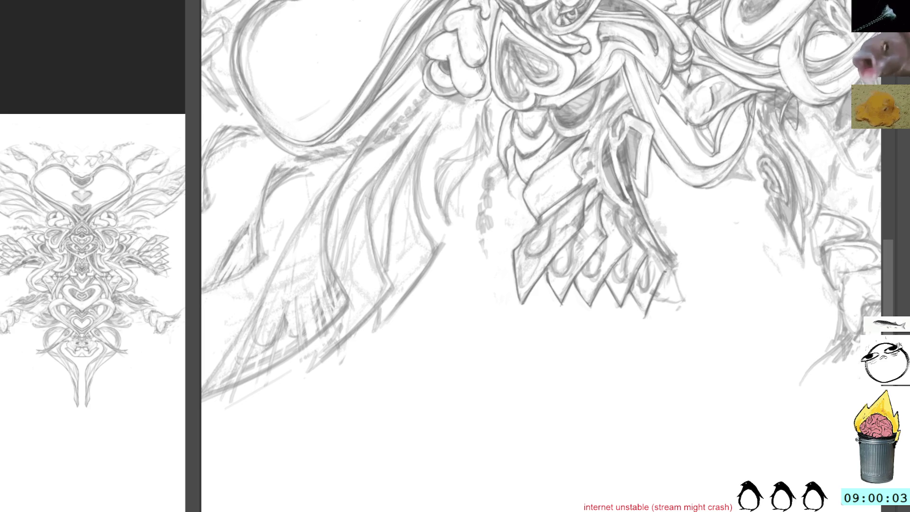
mouse_move(683, 203)
left_mouse_down()
mouse_move(708, 195)
mouse_move(636, 270)
left_mouse_up()
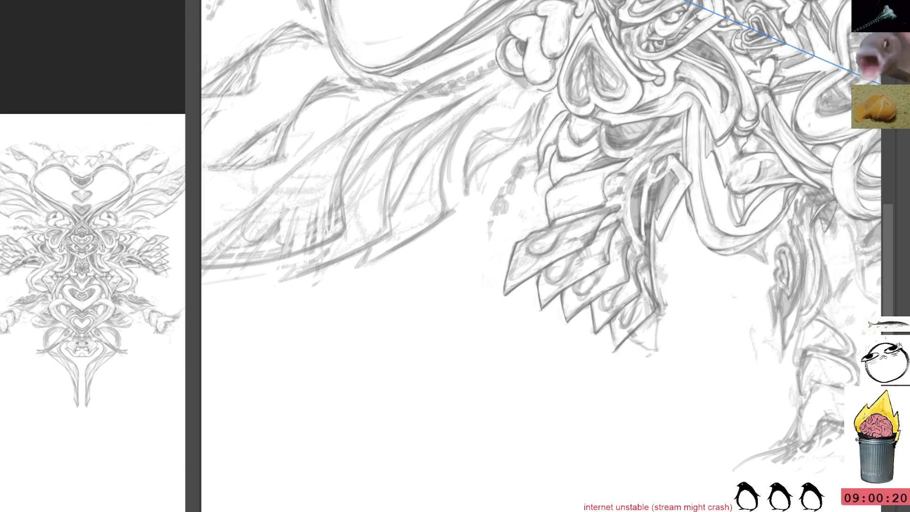
Reframe the view on the ornament cluster and commit the pending transform on the heart strokes.
key("5")
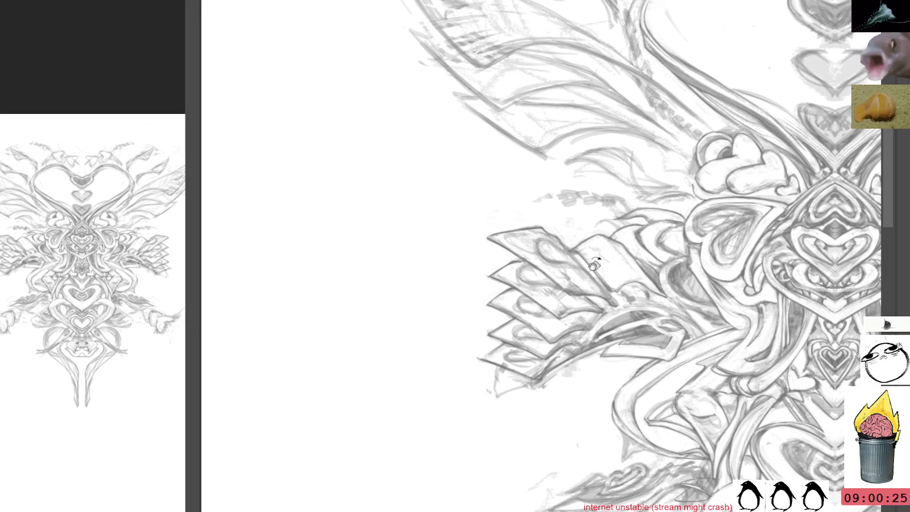
left_click_drag(635, 172, 578, 116)
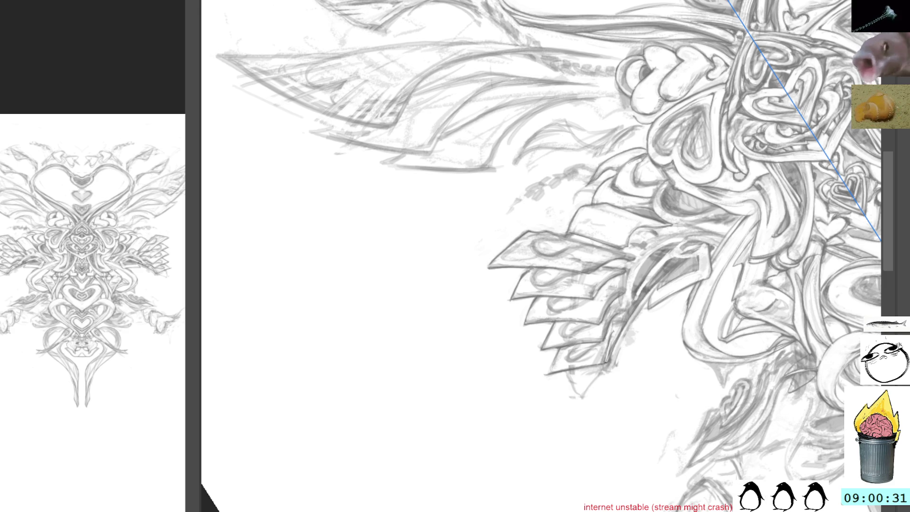
left_click_drag(497, 157, 412, 68)
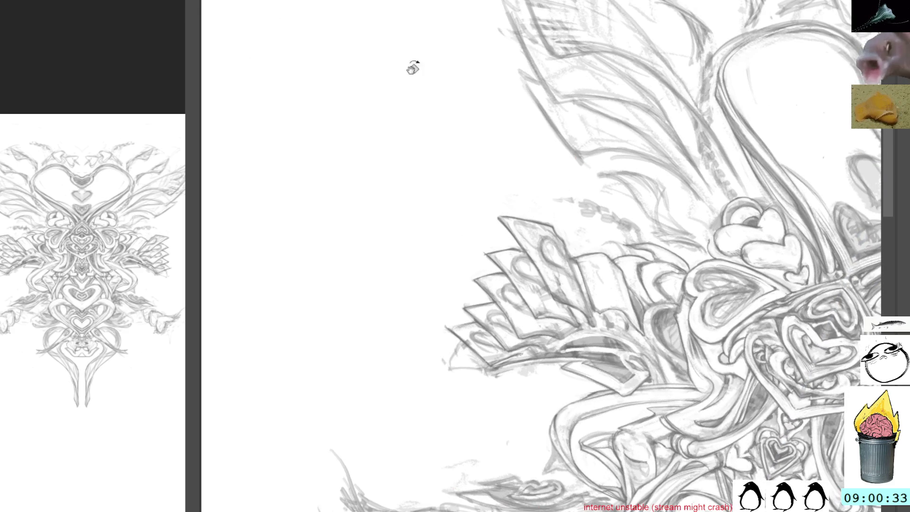
left_click_drag(666, 183, 529, 124)
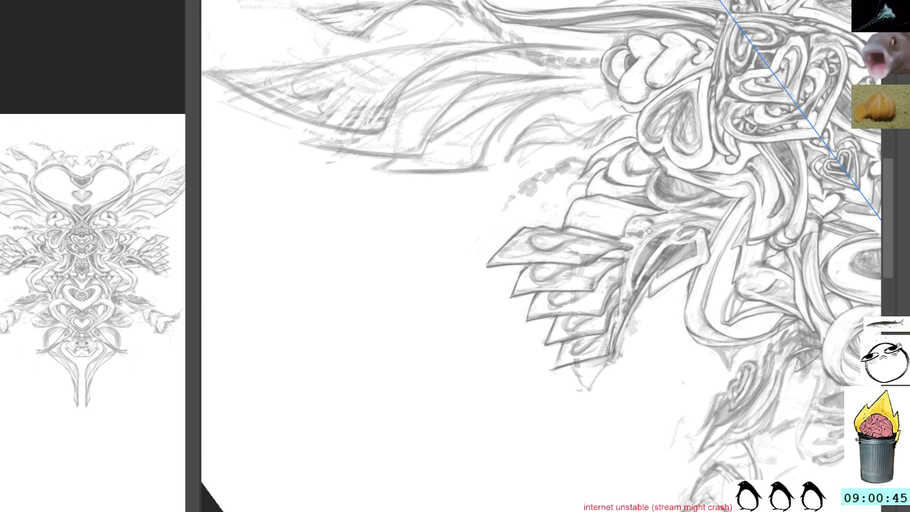
key("Return")
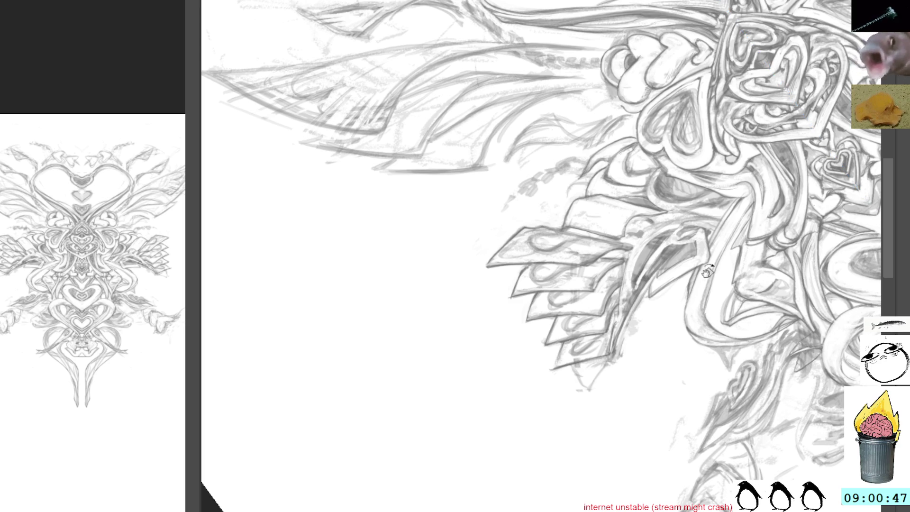
left_click_drag(707, 271, 687, 177)
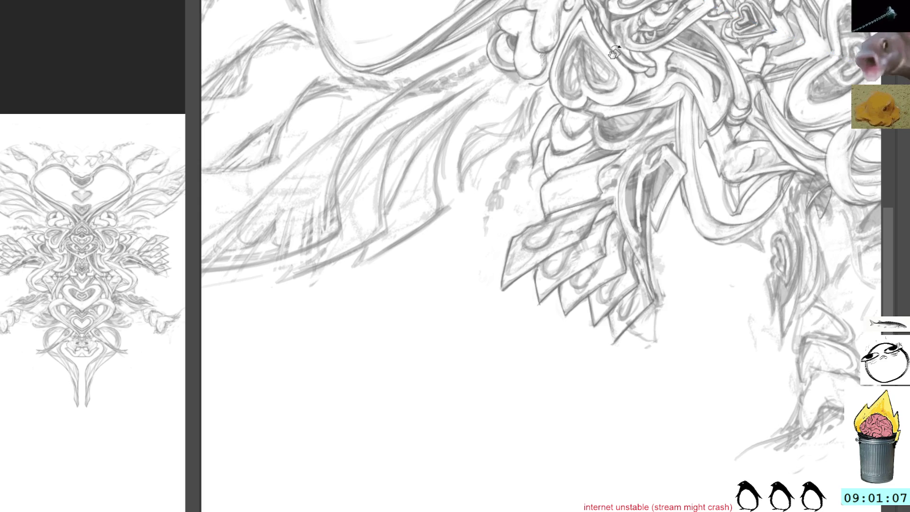
Zoom and rotate toward the wing, then add pencil strokes along its left edge.
key("5")
mouse_move(655, 79)
left_mouse_down()
mouse_move(640, 142)
mouse_move(611, 191)
mouse_move(729, 89)
mouse_move(616, 76)
mouse_move(548, 84)
left_mouse_up()
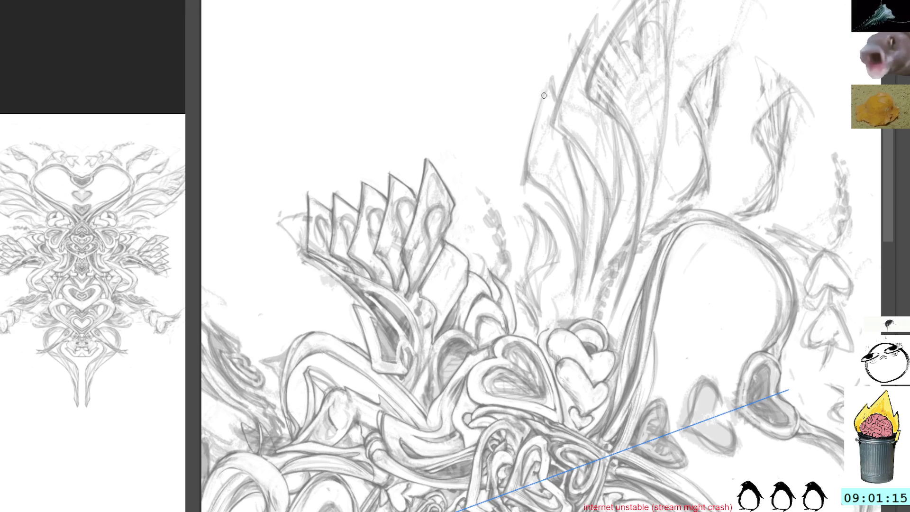
mouse_move(549, 87)
left_mouse_down()
mouse_move(609, 71)
mouse_move(613, 86)
left_mouse_up()
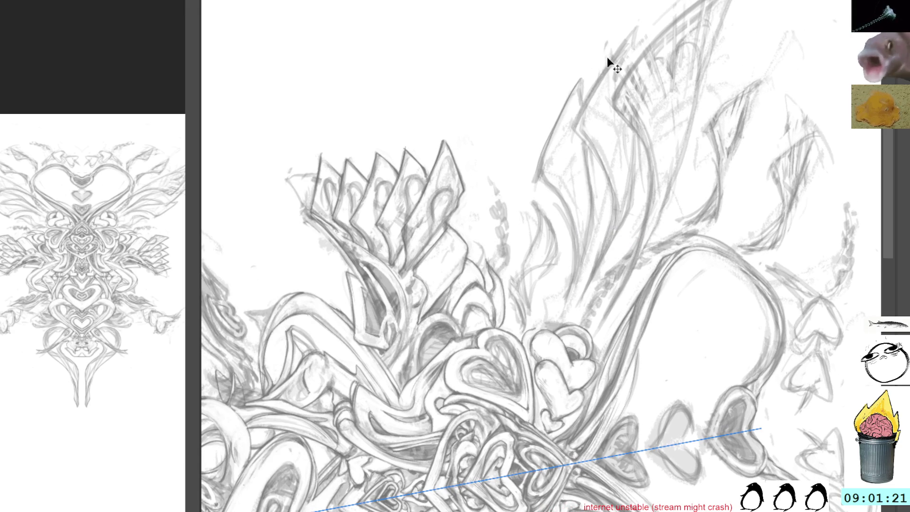
mouse_move(635, 45)
left_mouse_down()
mouse_move(660, 84)
mouse_move(599, 94)
left_mouse_up()
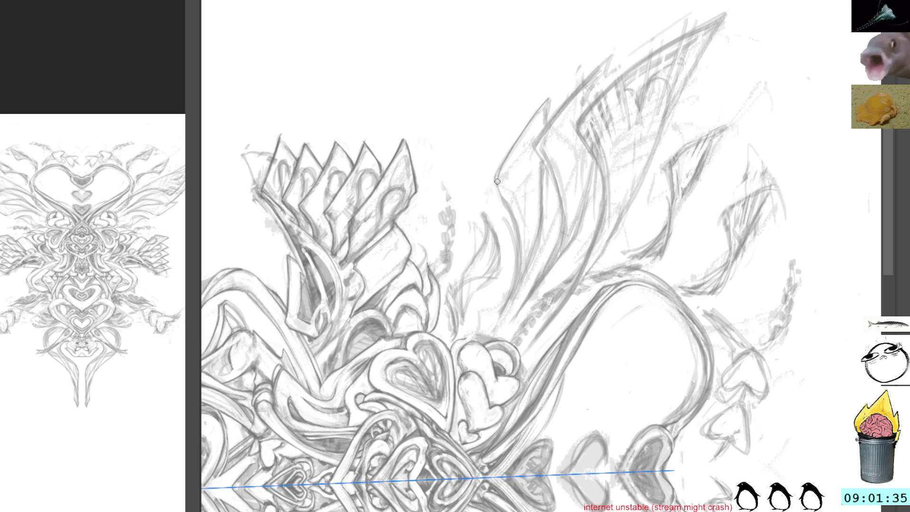
left_click_drag(500, 170, 493, 209)
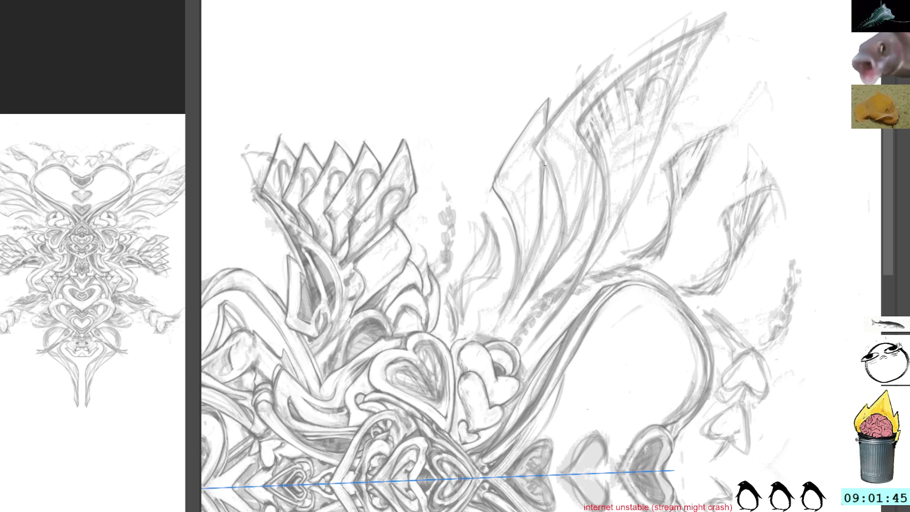
Draw a thin downward pencil line on the wing and darken it.
key("4")
key("4")
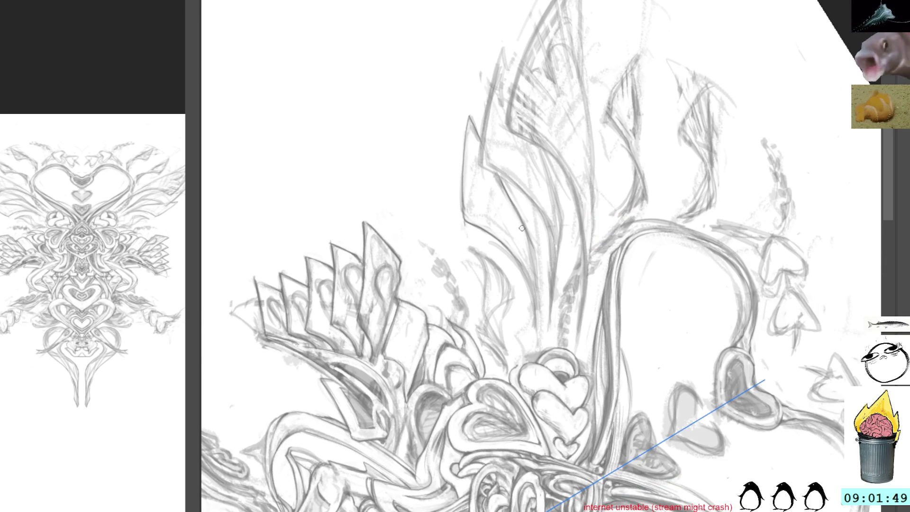
left_click_drag(544, 290, 517, 273)
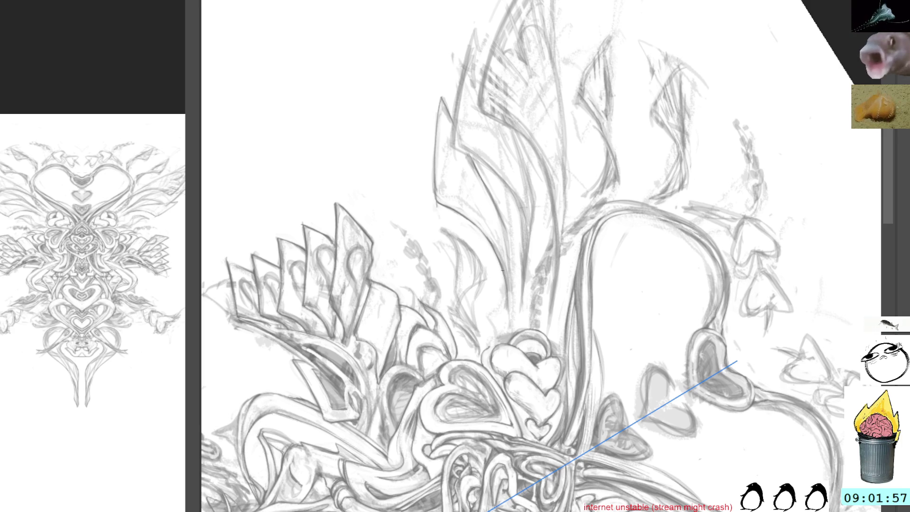
left_click_drag(504, 223, 511, 310)
left_click_drag(512, 269, 510, 298)
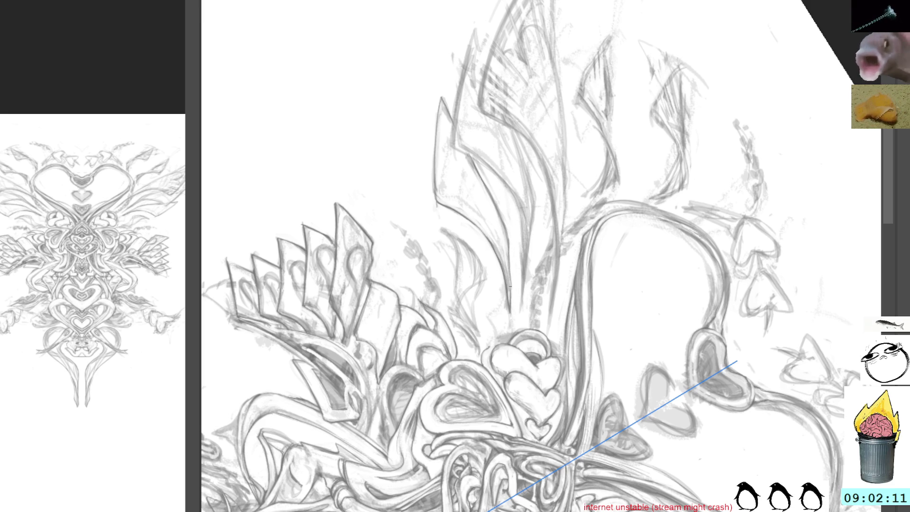
mouse_move(510, 285)
left_mouse_down()
mouse_move(548, 213)
mouse_move(533, 287)
left_mouse_up()
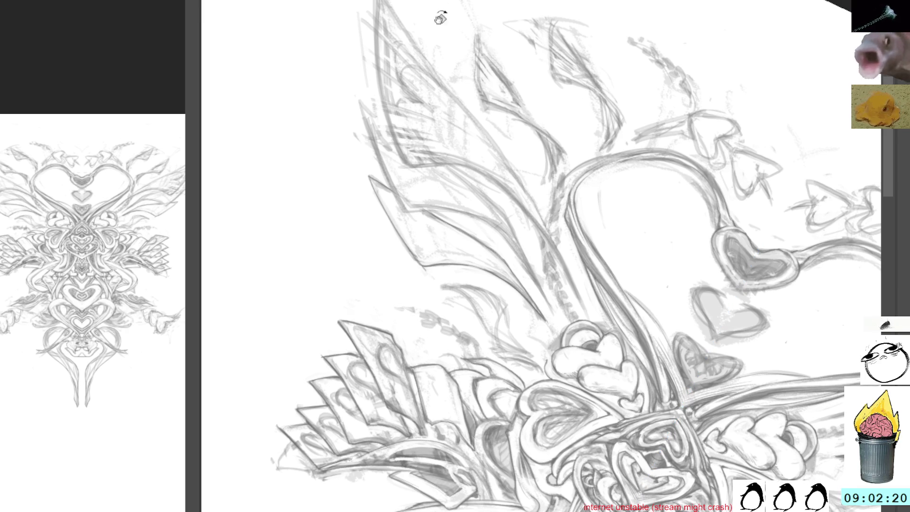
left_click_drag(437, 132, 456, 189)
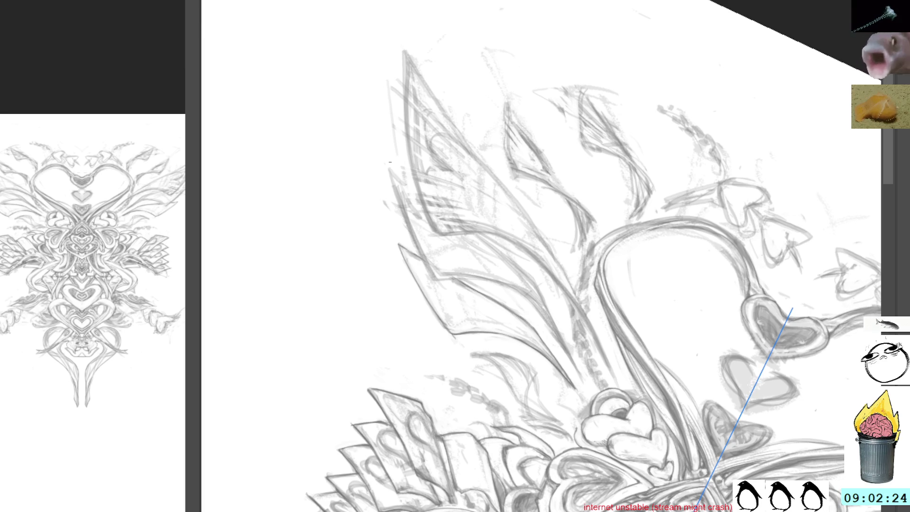
key("4")
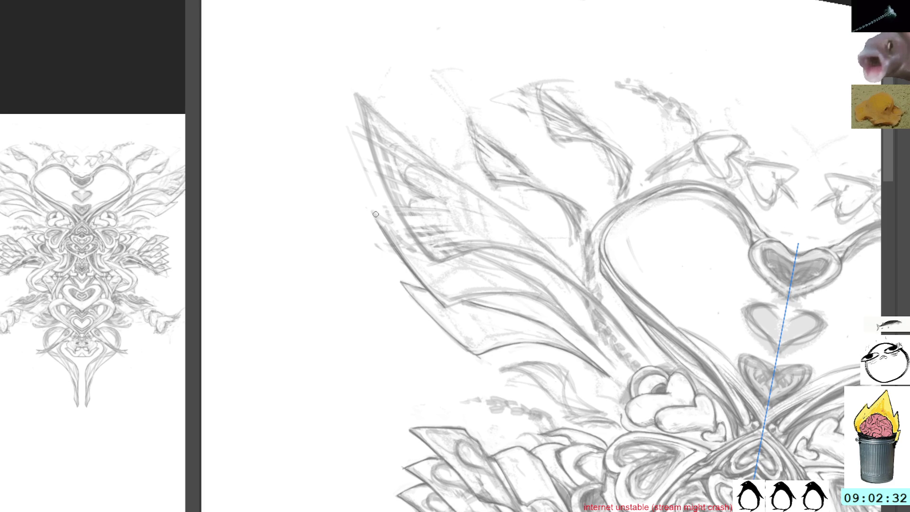
left_click_drag(434, 62, 462, 174)
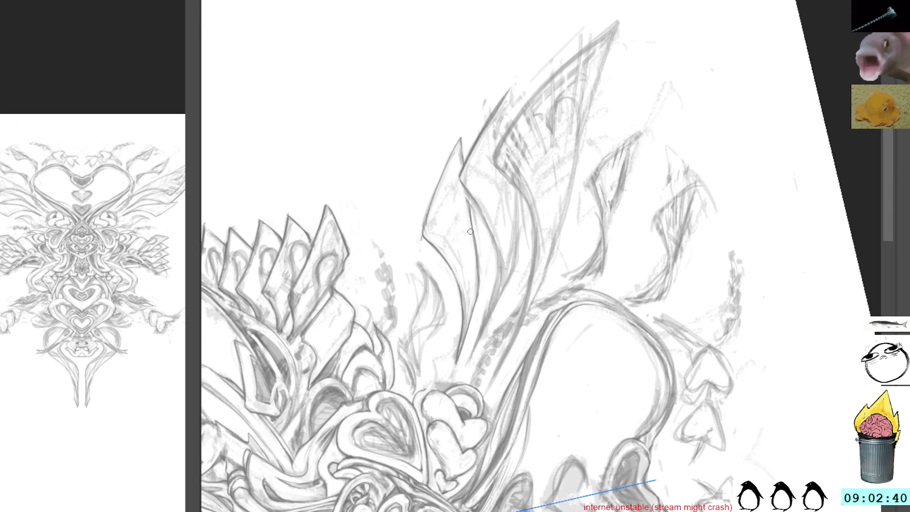
left_click_drag(542, 81, 489, 76)
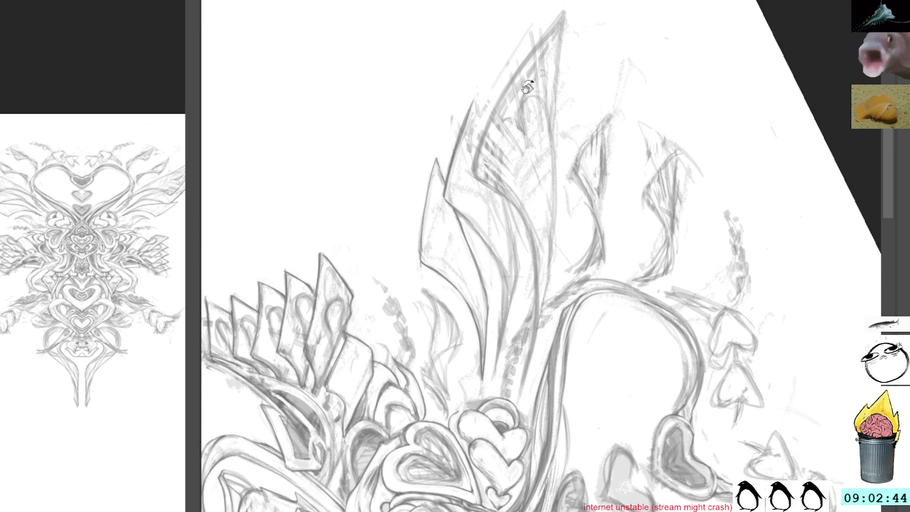
key("6")
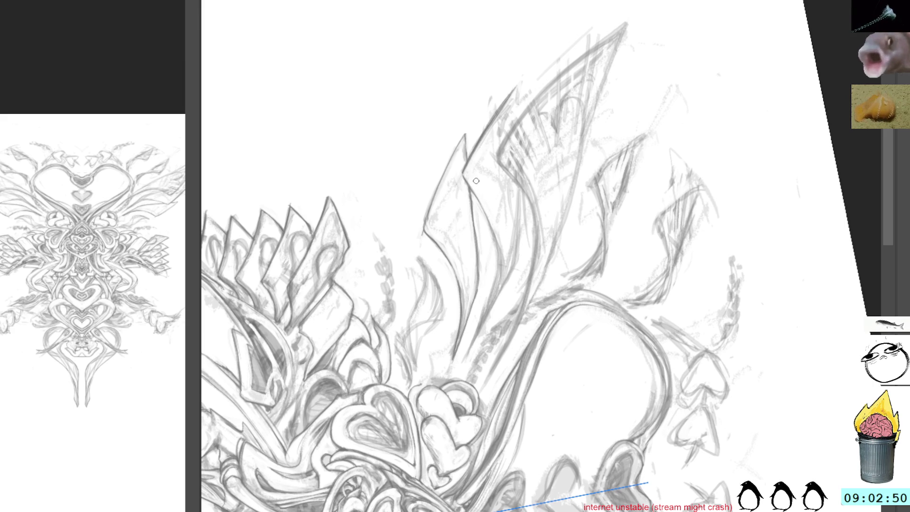
left_click_drag(595, 63, 567, 51)
left_click_drag(582, 173, 523, 158)
mouse_move(566, 113)
left_mouse_down()
mouse_move(581, 122)
mouse_move(573, 126)
left_mouse_up()
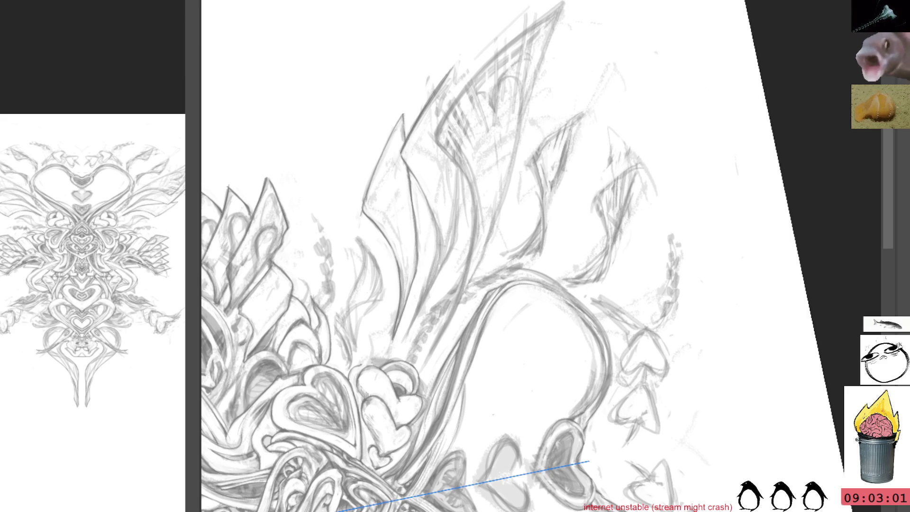
key("5")
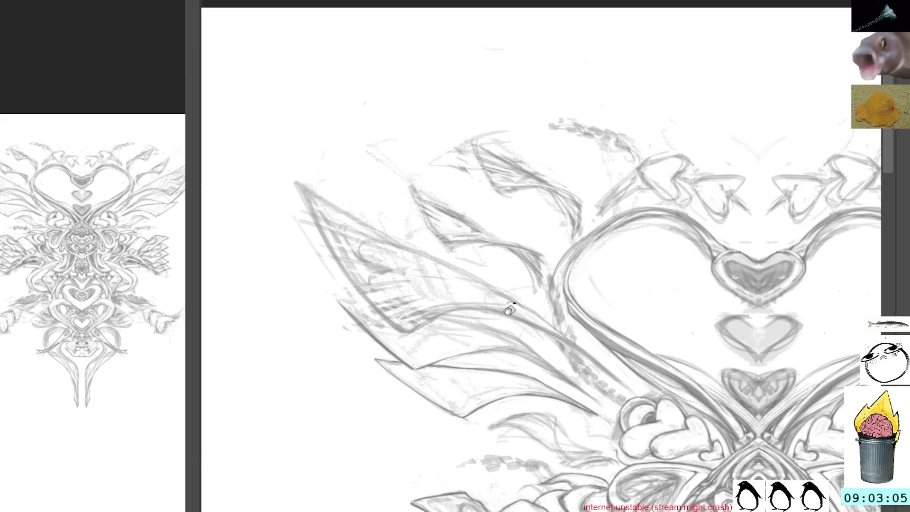
mouse_move(598, 168)
left_mouse_down()
mouse_move(664, 189)
mouse_move(385, 167)
left_mouse_up()
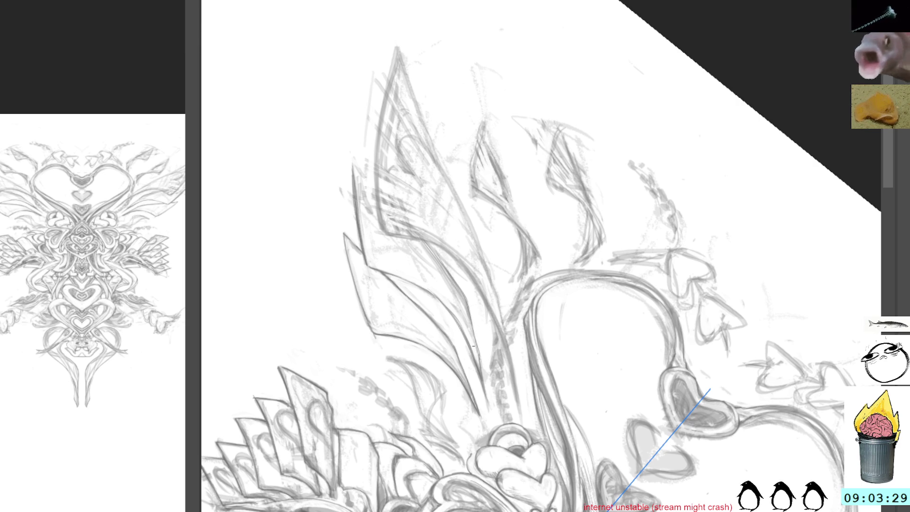
key("5")
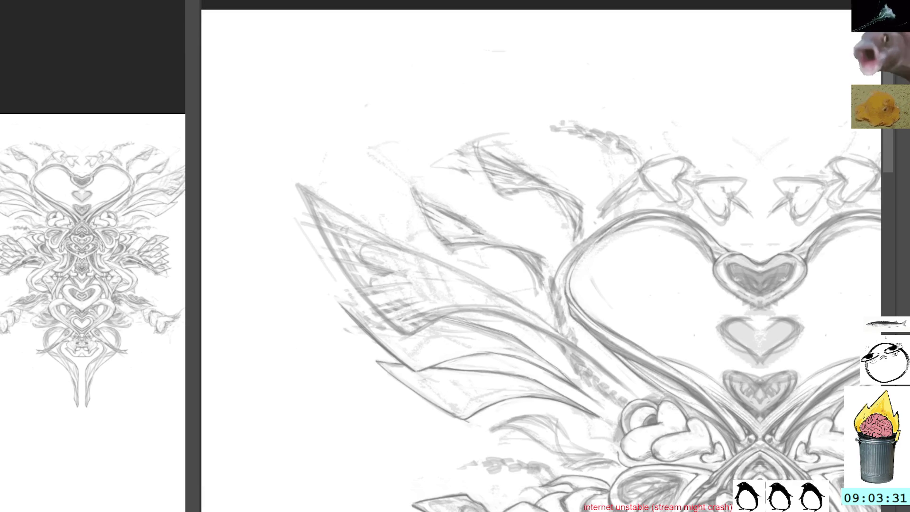
left_click_drag(607, 212, 558, 218)
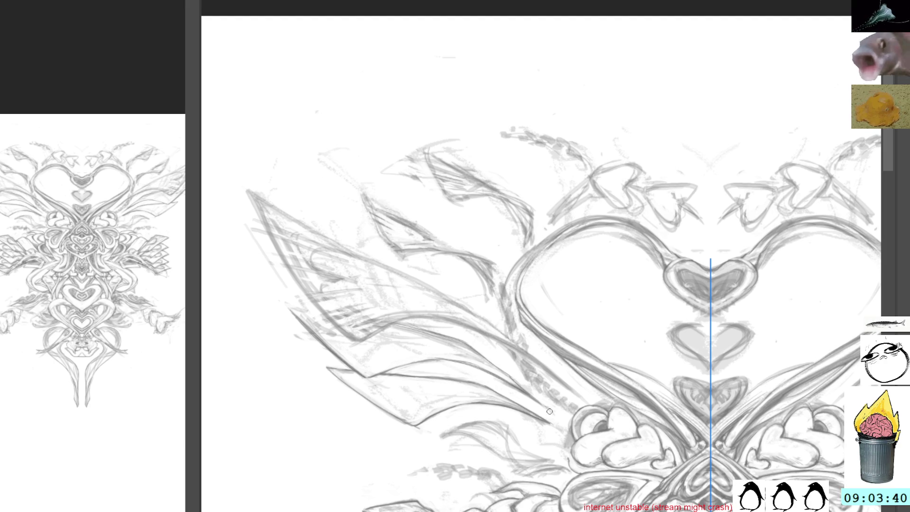
key("r")
mouse_move(764, 173)
left_mouse_down()
mouse_move(755, 258)
mouse_move(549, 261)
left_mouse_up()
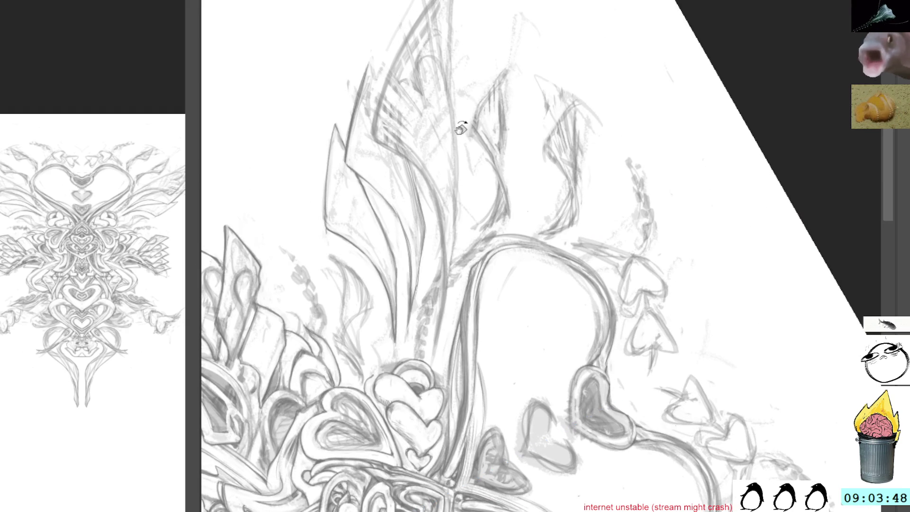
key("5")
Bring the central heart knot into a tilted view and redraw its strokes with the mirrored pencil.
mouse_move(513, 336)
left_mouse_down()
mouse_move(357, 106)
mouse_move(371, 116)
left_mouse_up()
left_click_drag(632, 174, 520, 24)
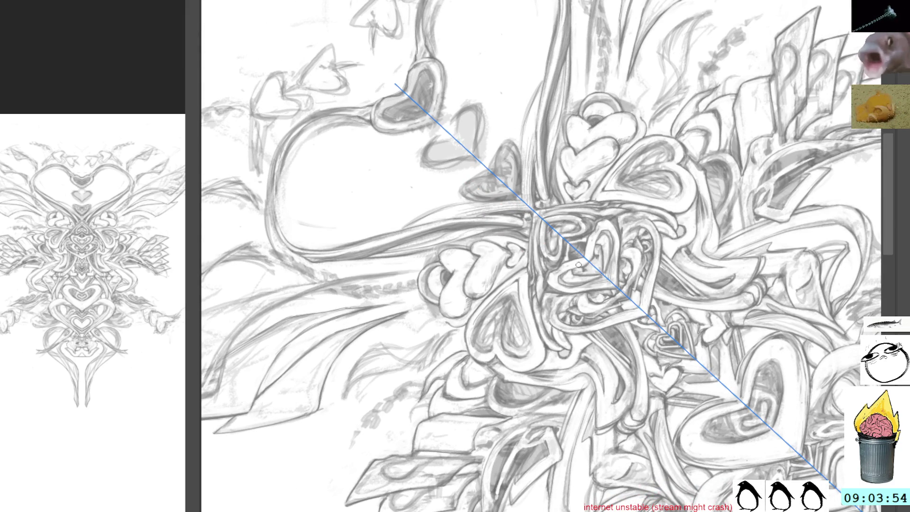
mouse_move(645, 237)
left_mouse_down()
mouse_move(624, 340)
mouse_move(609, 310)
left_mouse_up()
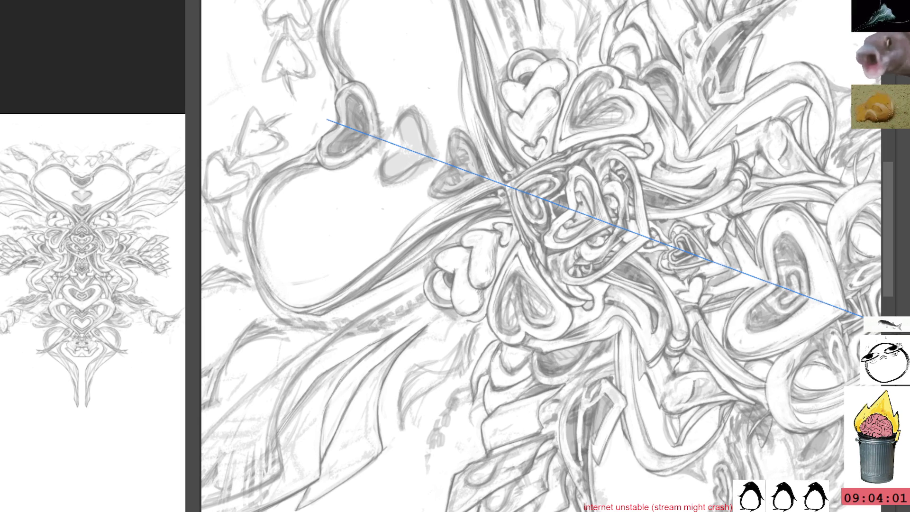
left_click_drag(863, 315, 861, 315)
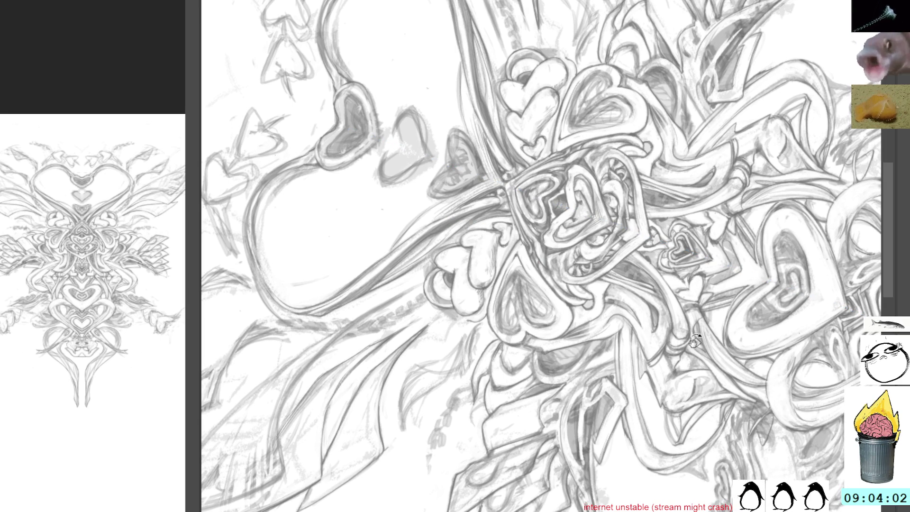
mouse_move(697, 352)
left_mouse_down()
mouse_move(710, 310)
mouse_move(702, 326)
mouse_move(663, 285)
mouse_move(685, 268)
left_mouse_up()
left_click_drag(689, 306, 642, 314)
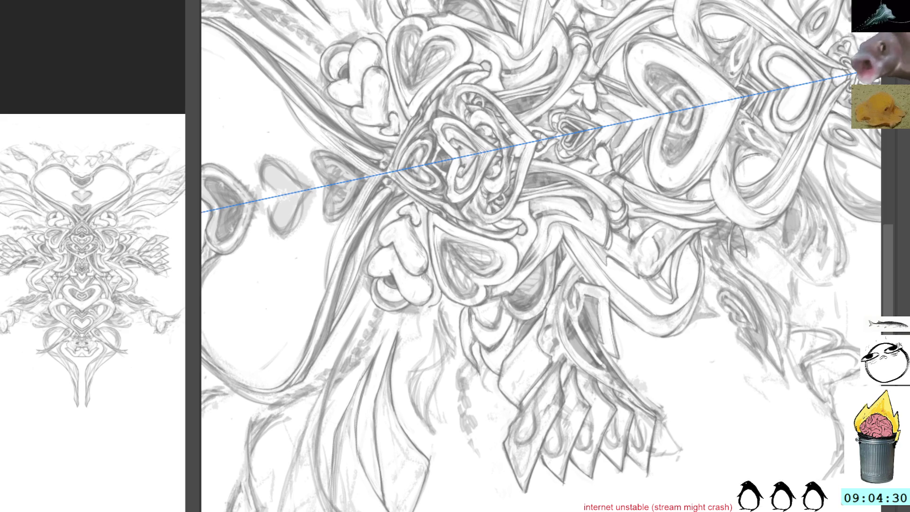
mouse_move(554, 293)
left_mouse_down()
mouse_move(582, 227)
mouse_move(571, 265)
left_mouse_up()
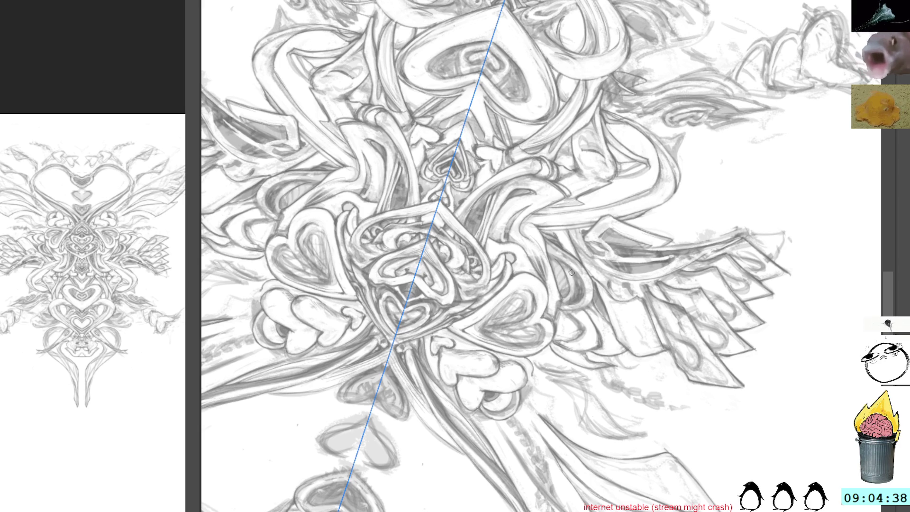
key("r")
mouse_move(575, 288)
left_mouse_down()
mouse_move(559, 331)
mouse_move(521, 360)
left_mouse_up()
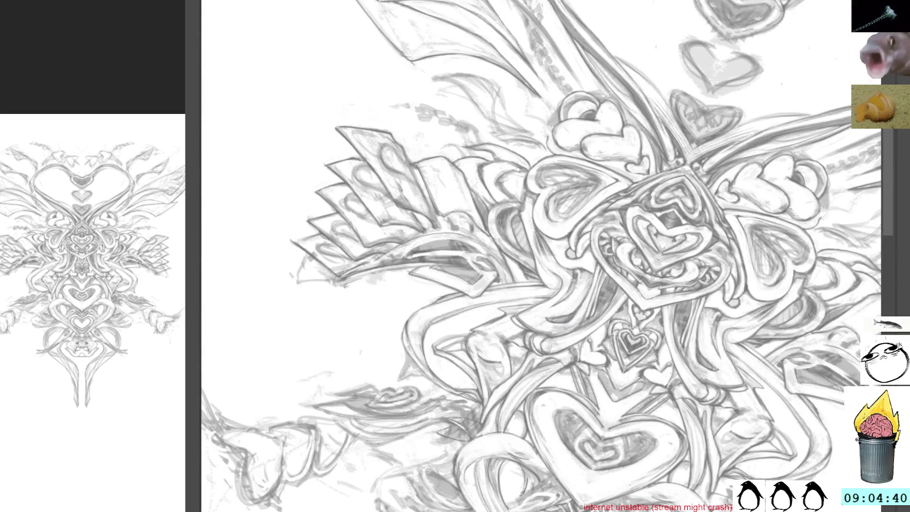
Darken small mirrored marks on both sides of the central ornament and lighten a tiny stray mark.
key("Escape")
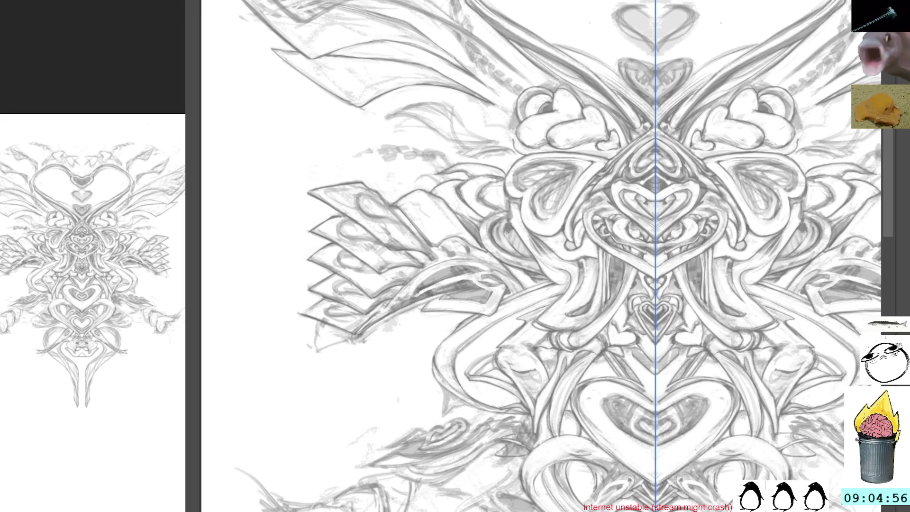
left_click_drag(510, 231, 501, 247)
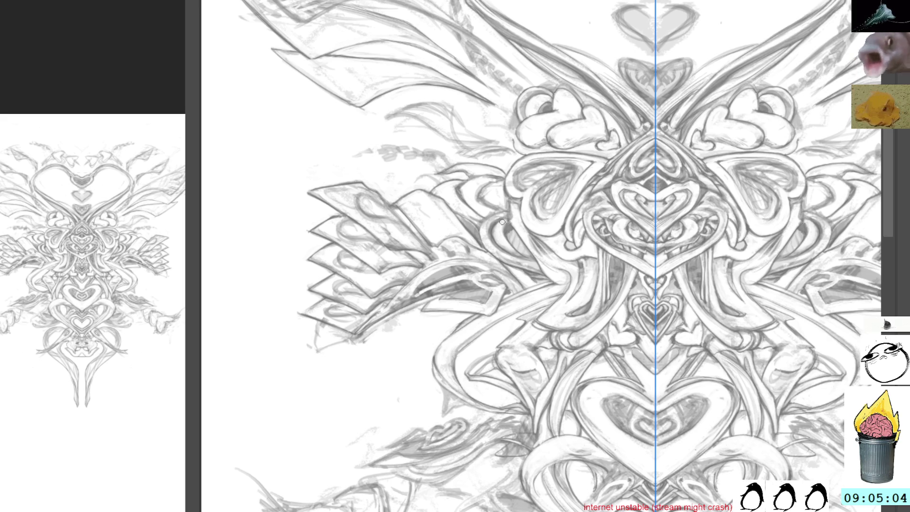
left_click_drag(513, 219, 509, 220)
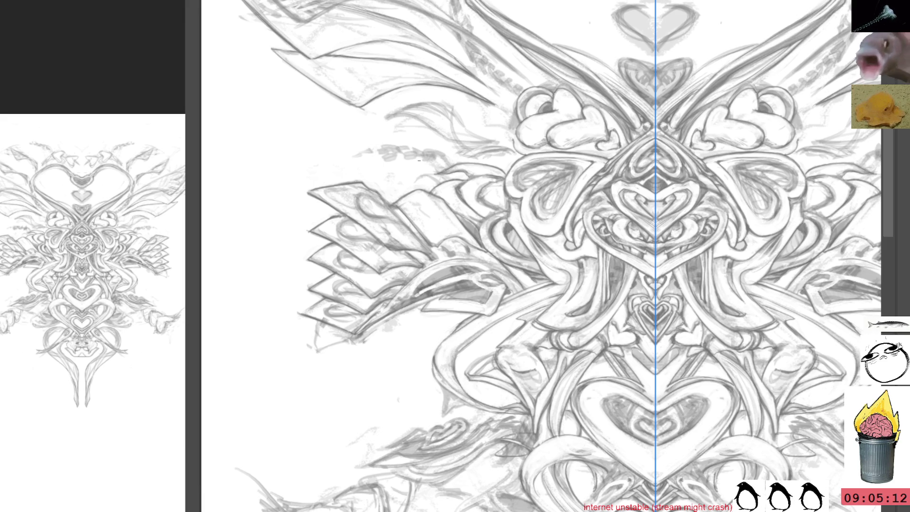
mouse_move(565, 134)
left_mouse_down()
mouse_move(510, 163)
mouse_move(500, 266)
left_mouse_up()
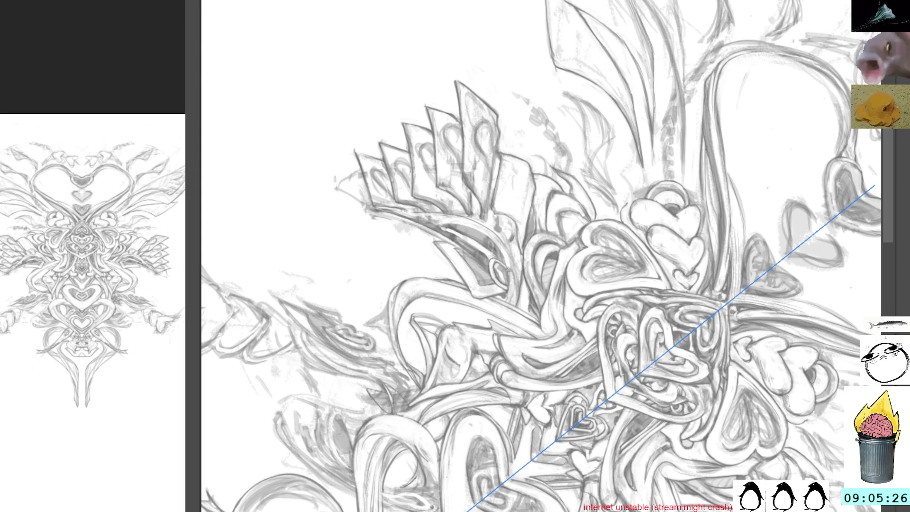
key("5")
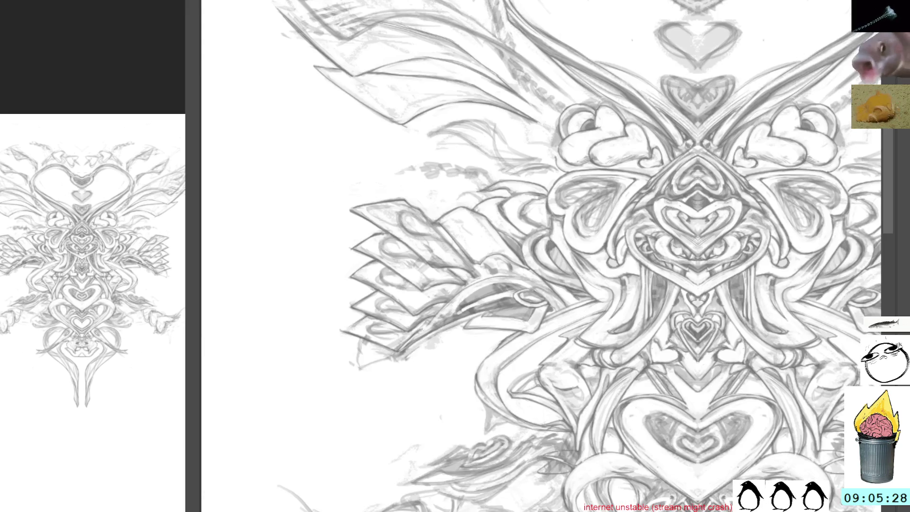
left_click_drag(645, 191, 601, 181)
key("m")
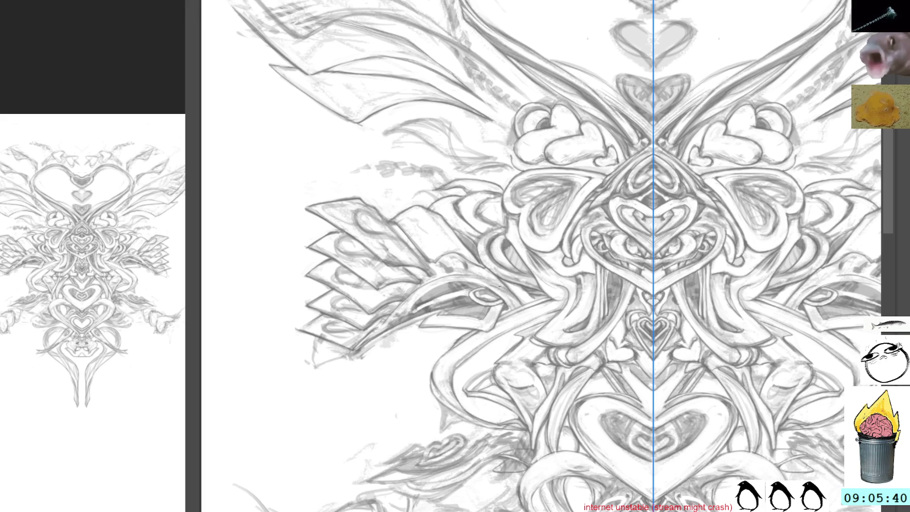
left_click_drag(506, 289, 488, 292)
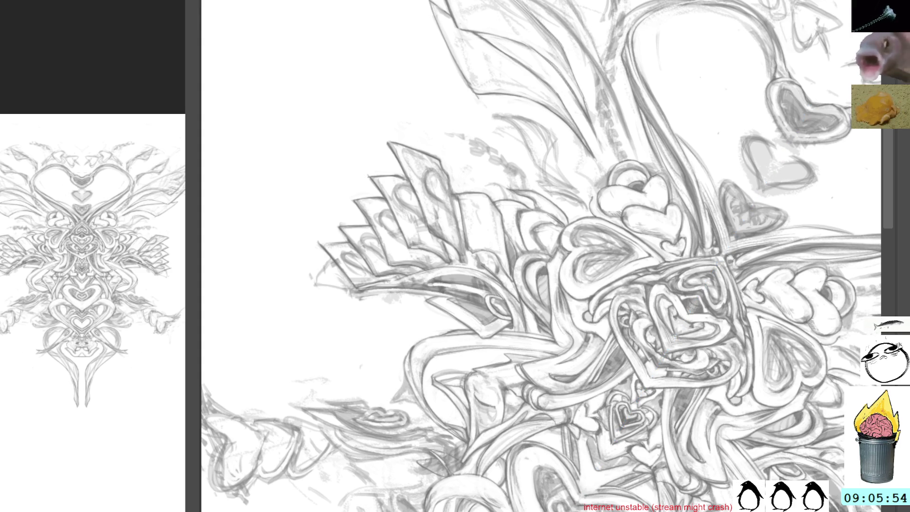
key("5")
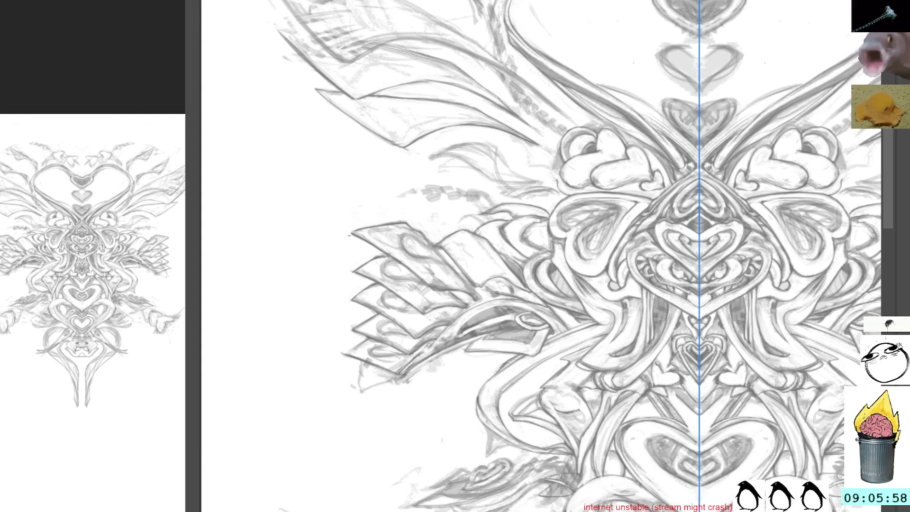
scroll(563, 252, "down", 5)
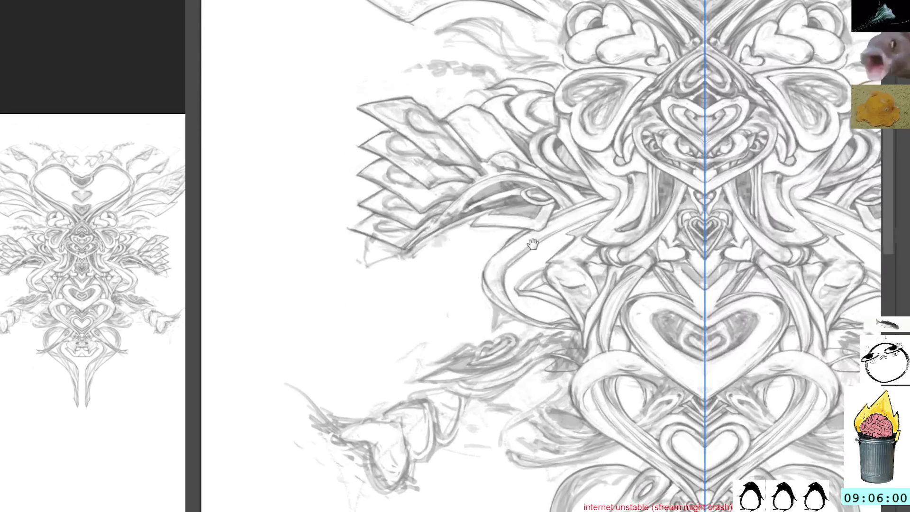
scroll(569, 308, "down", 2)
key("r")
left_click_drag(675, 202, 665, 383)
scroll(456, 250, "up", 2)
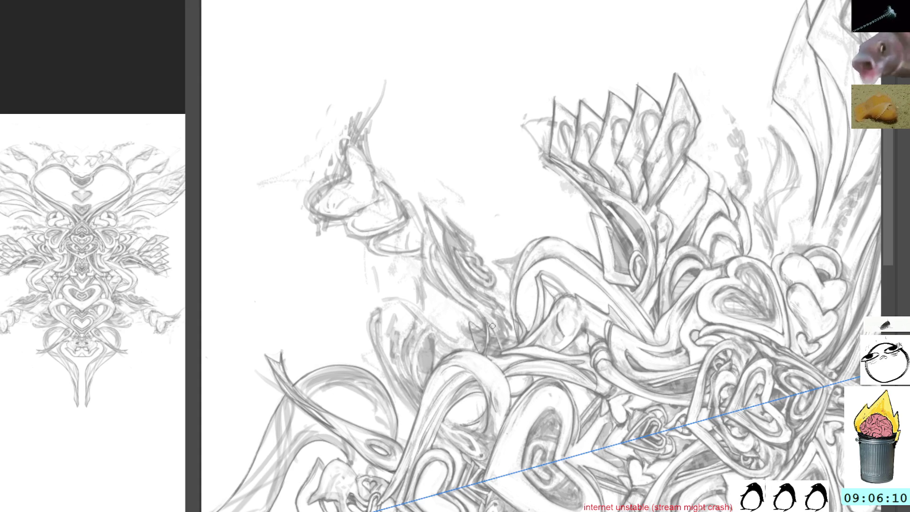
mouse_move(552, 161)
left_mouse_down()
mouse_move(642, 268)
mouse_move(439, 184)
mouse_move(467, 264)
left_mouse_up()
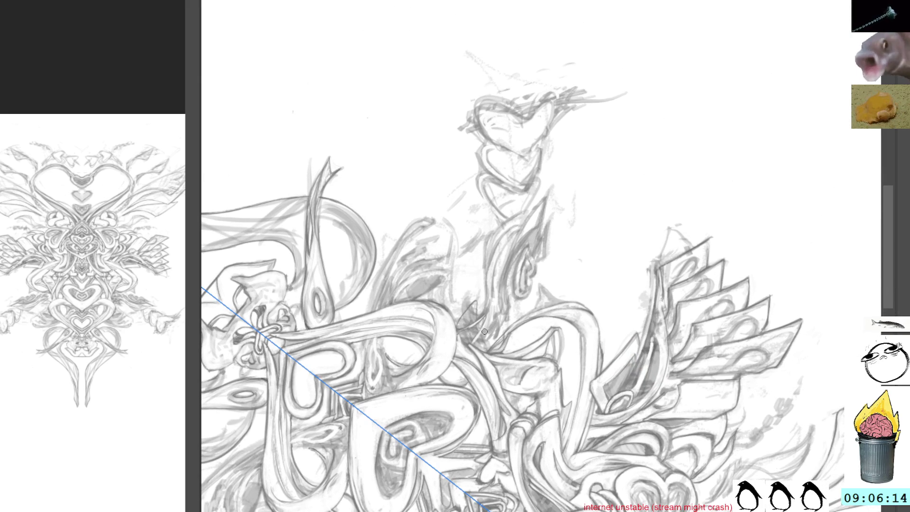
mouse_move(583, 191)
left_mouse_down()
mouse_move(481, 186)
mouse_move(630, 203)
mouse_move(541, 302)
left_mouse_up()
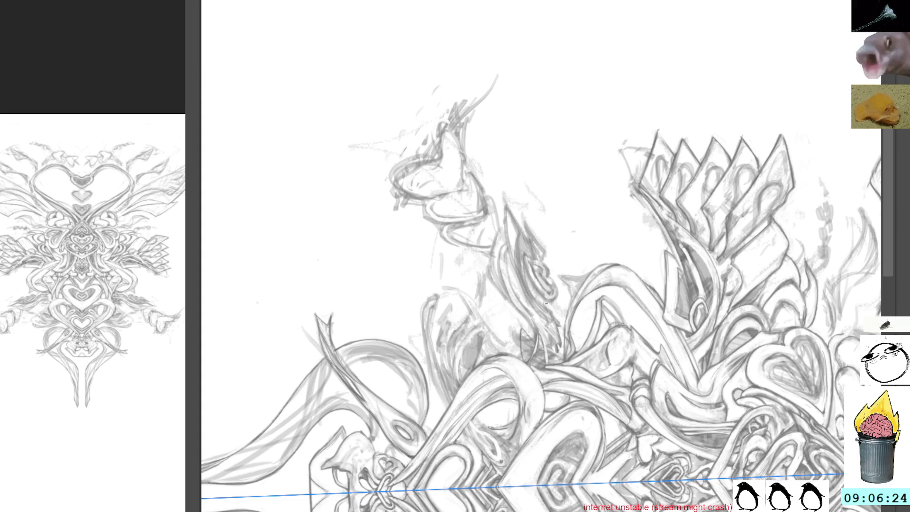
mouse_move(554, 178)
left_mouse_down()
mouse_move(611, 194)
mouse_move(539, 187)
left_mouse_up()
left_click_drag(587, 146, 536, 275)
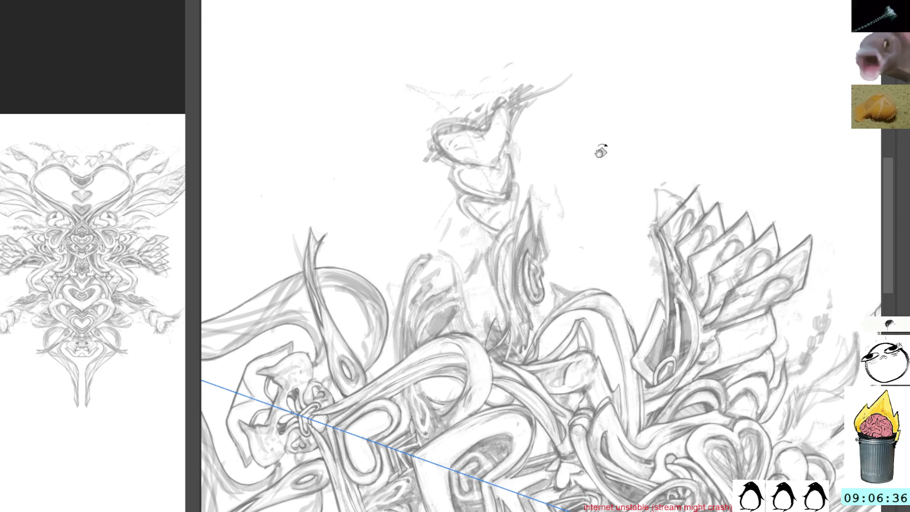
key("5")
Toggle the mirror axis display and reset the canvas rotation to show the upright heart column.
key("m")
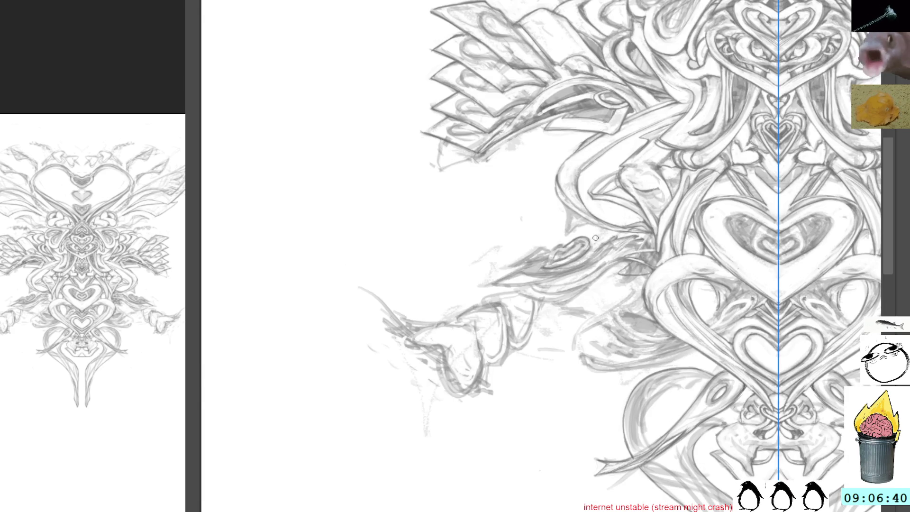
key("m")
key("m")
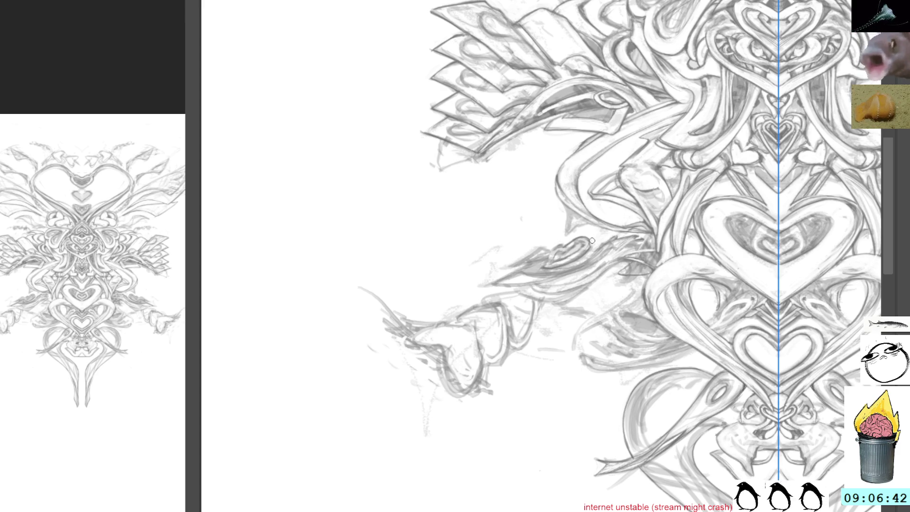
key("m")
key("4")
key("5")
key("m")
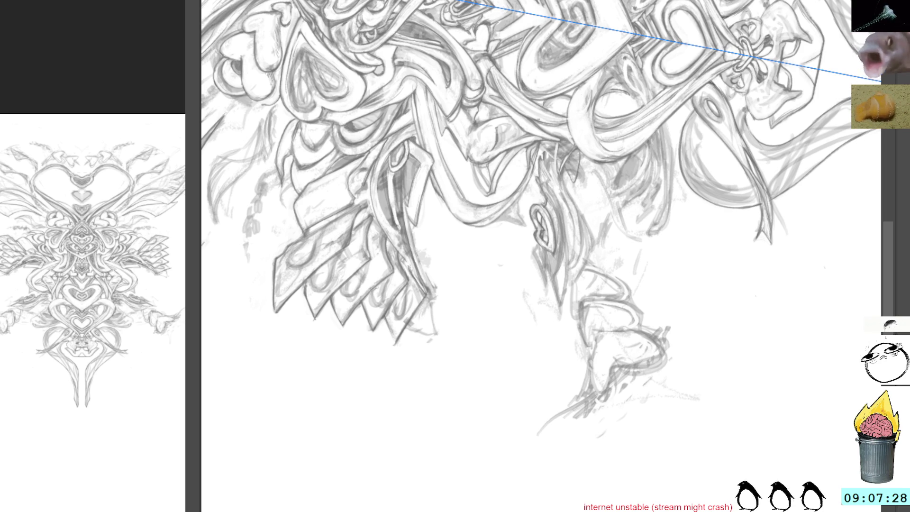
key("5")
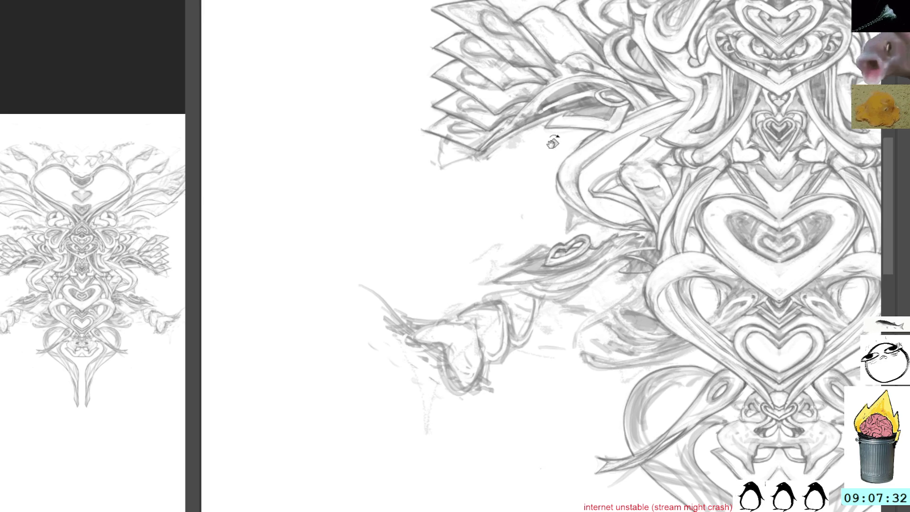
Erase the small lip shape left of the heart column, retrying after an undo.
mouse_move(545, 255)
left_mouse_down()
mouse_move(564, 263)
mouse_move(587, 237)
mouse_move(586, 222)
left_mouse_up()
key("ctrl+z")
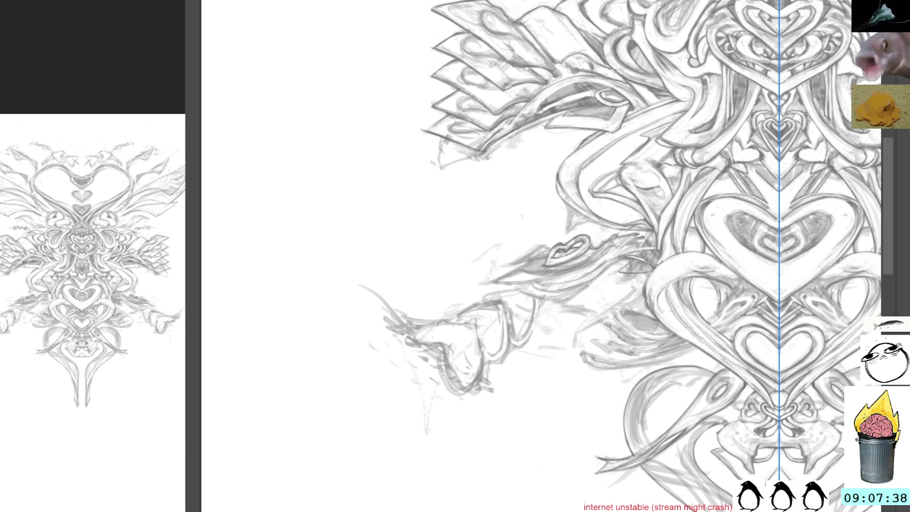
mouse_move(553, 239)
left_mouse_down()
mouse_move(562, 258)
mouse_move(586, 238)
left_mouse_up()
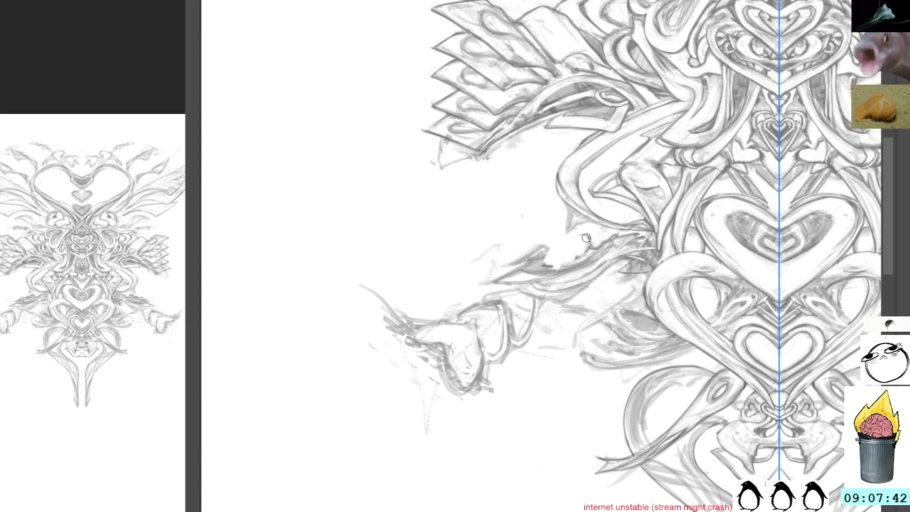
Tilt the canvas and sketch short pencil strokes where the lip shape was.
key("shift+space")
mouse_move(680, 184)
left_mouse_down()
mouse_move(625, 119)
mouse_move(516, 163)
left_mouse_up()
mouse_move(569, 218)
left_mouse_down()
mouse_move(552, 255)
mouse_move(562, 247)
left_mouse_up()
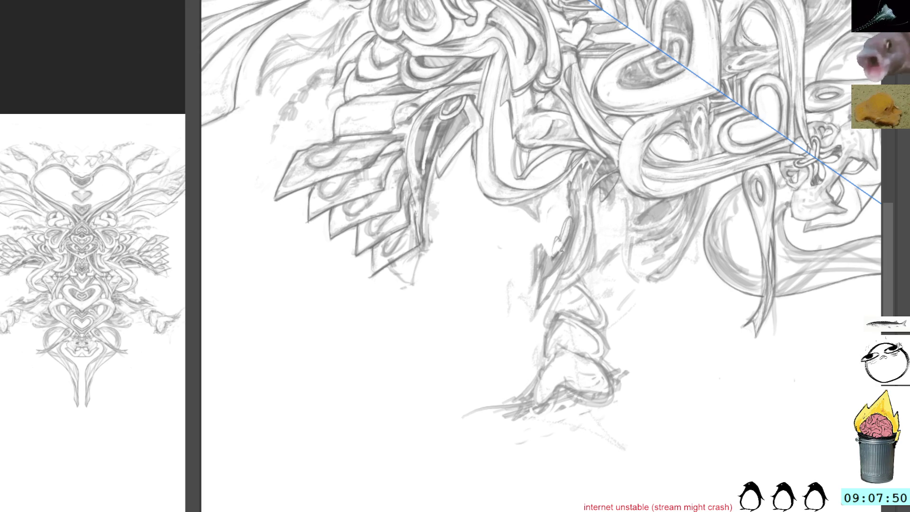
Rotate and zoom onto the lower leg and foot to refine their pencil lines.
mouse_move(640, 204)
left_mouse_down()
mouse_move(616, 227)
mouse_move(544, 202)
left_mouse_up()
mouse_move(521, 140)
left_mouse_down()
mouse_move(548, 254)
mouse_move(568, 171)
left_mouse_up()
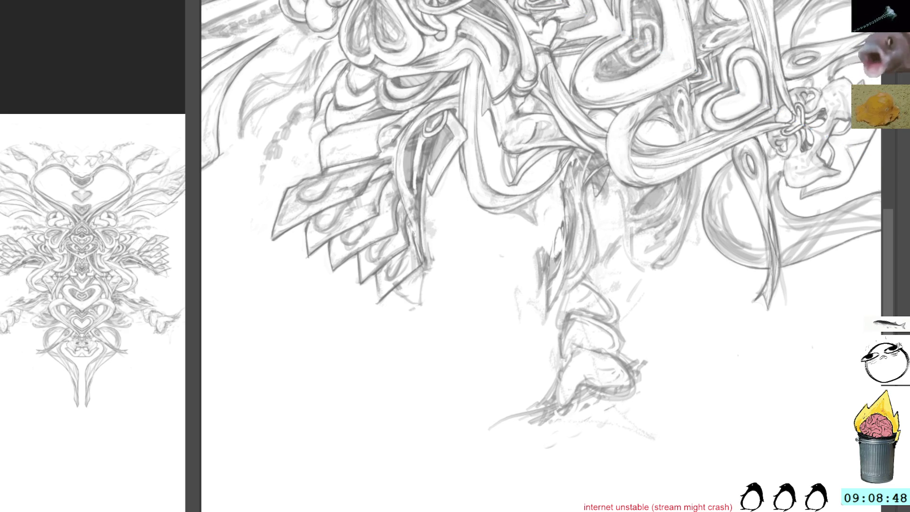
key("5")
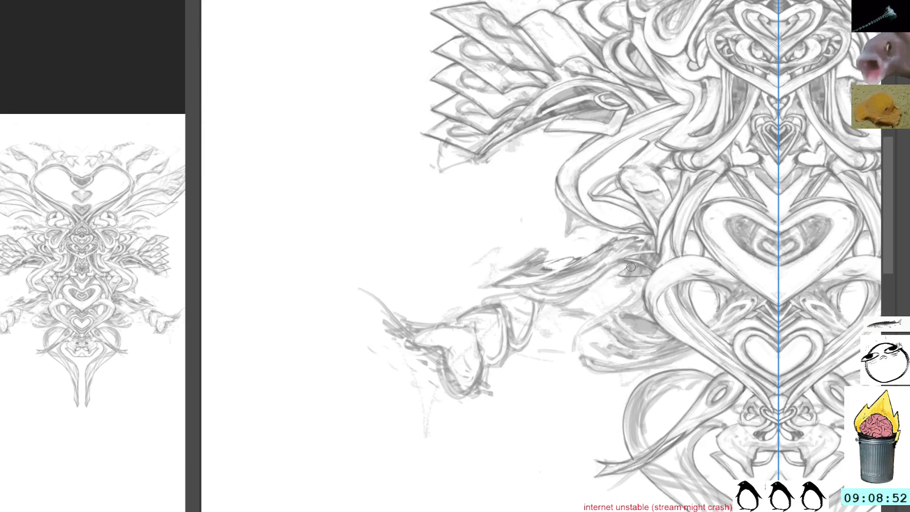
Rotate the canvas with Shift+Space to view the heart column's left side at an angle.
key("shift+space")
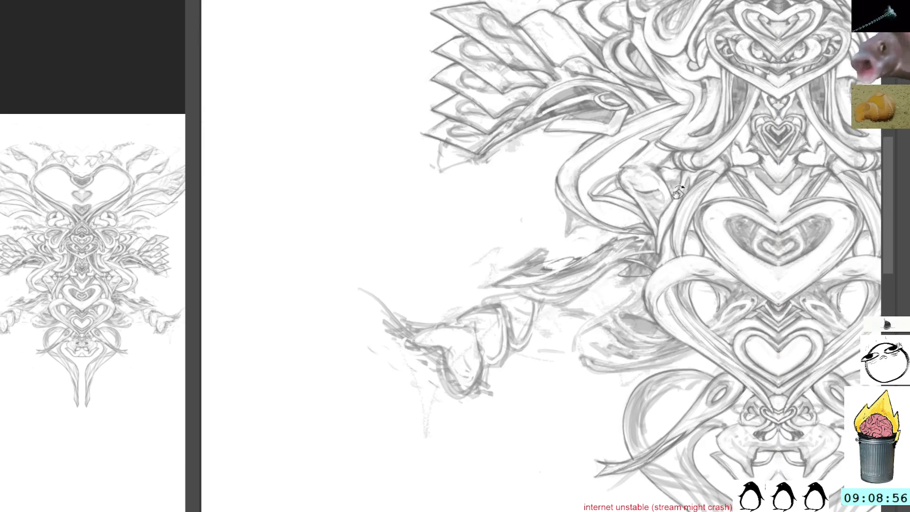
left_click_drag(680, 190, 726, 284)
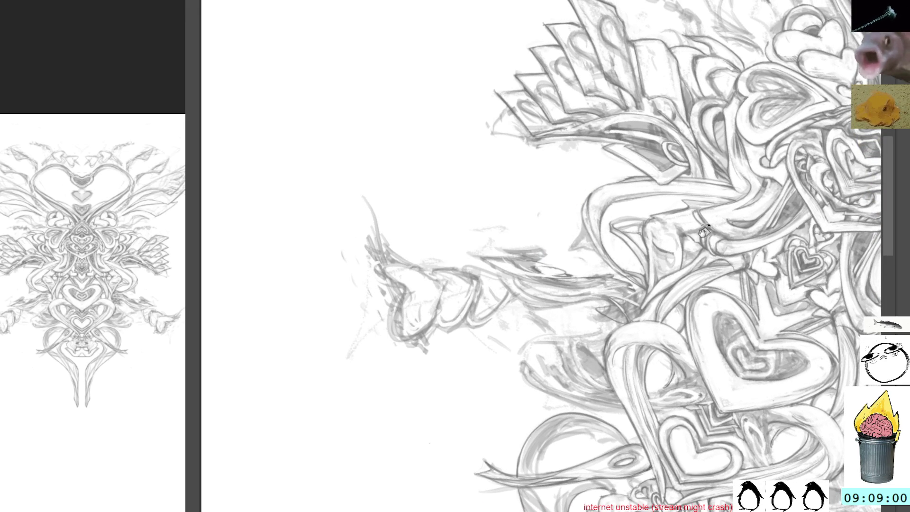
Rotate around the left arm, re-enable the straight ruler guide, and turn the view onto the leg.
left_click_drag(701, 221, 711, 256)
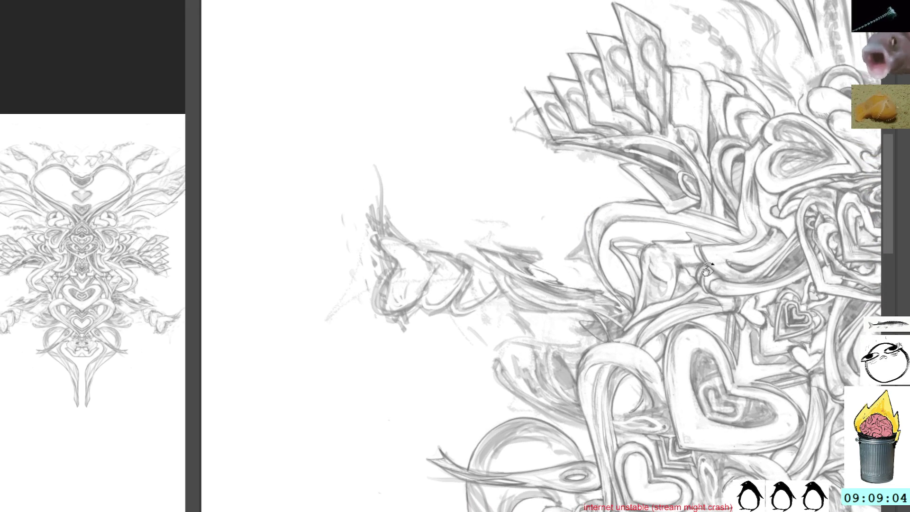
left_click_drag(703, 247, 702, 266)
key("ctrl+1")
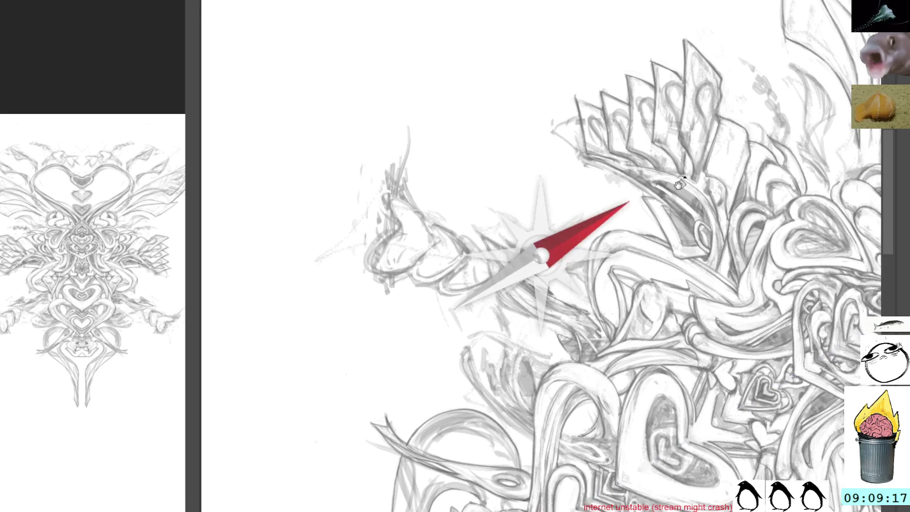
left_click_drag(659, 152, 649, 166)
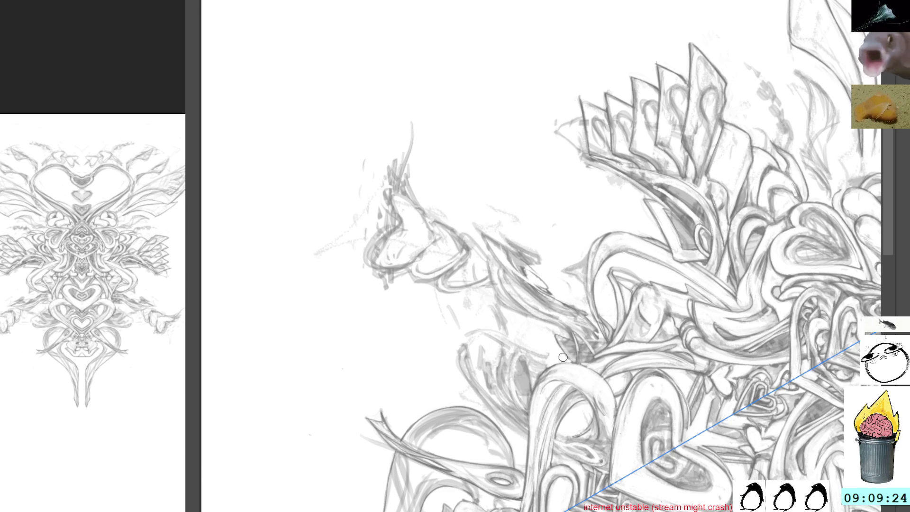
mouse_move(523, 281)
left_mouse_down()
mouse_move(545, 265)
mouse_move(542, 253)
left_mouse_up()
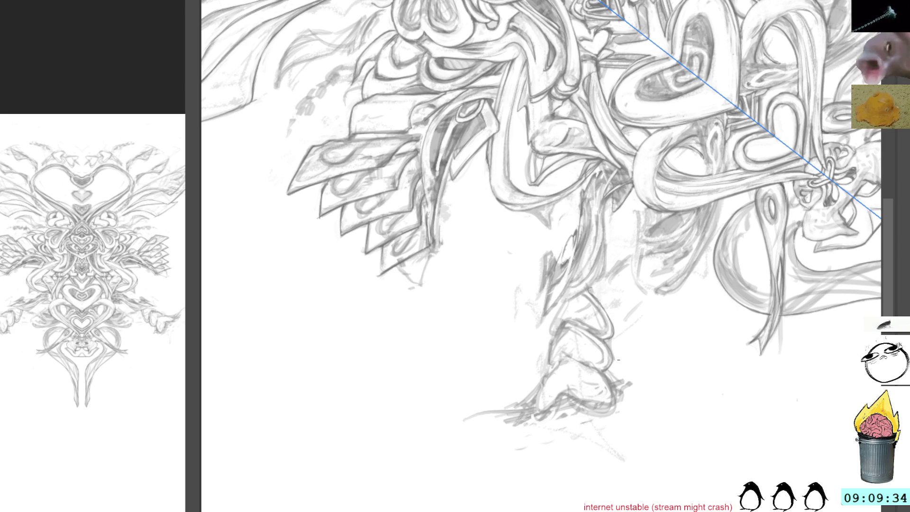
Angle the view along the ornament's leg and draw pencil lines down it.
left_click_drag(616, 328, 595, 319)
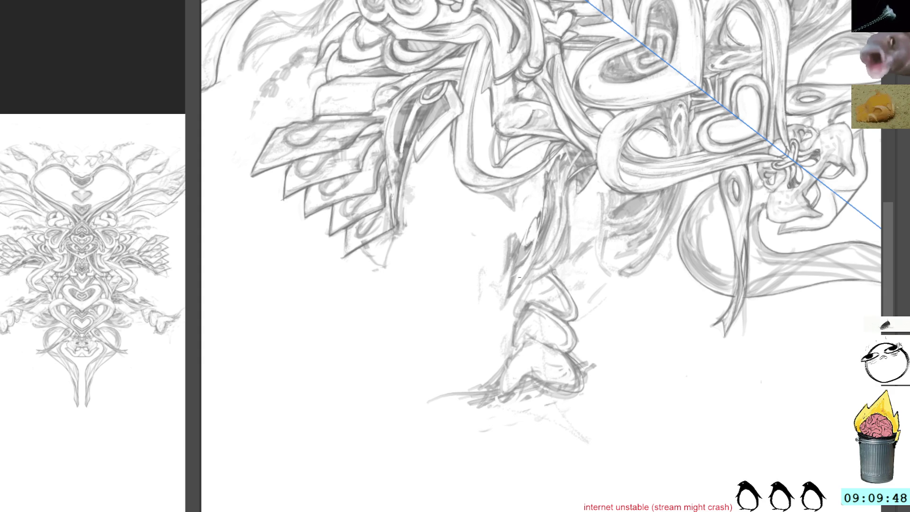
left_click_drag(512, 117, 554, 281)
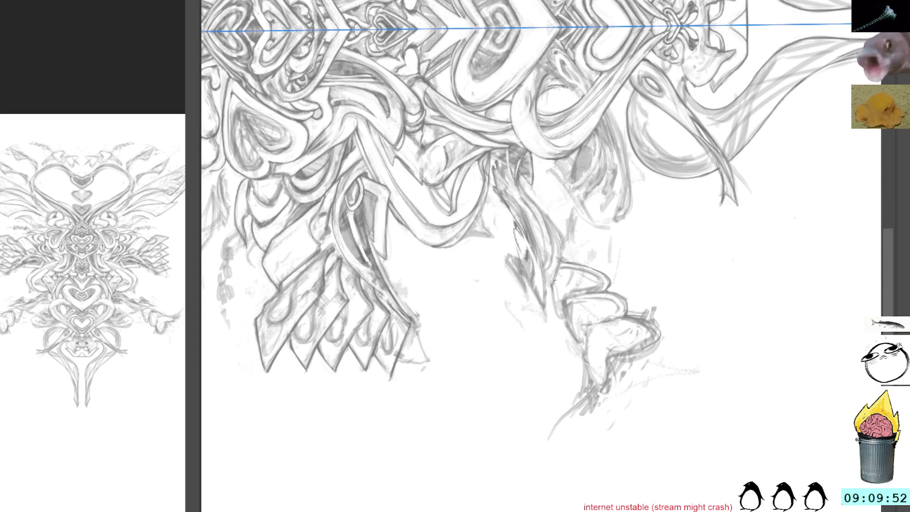
mouse_move(562, 248)
left_mouse_down()
mouse_move(546, 292)
mouse_move(554, 304)
left_mouse_up()
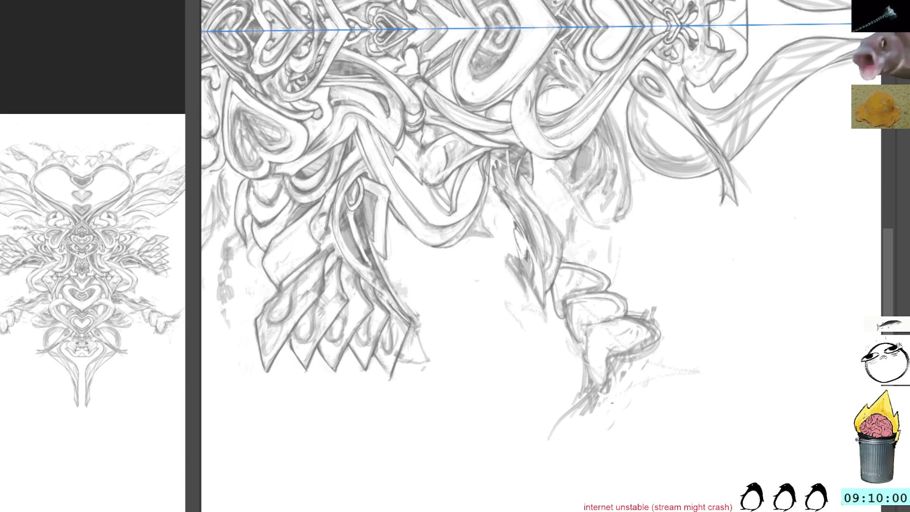
Straighten the view, re-enable mirrored drawing, and swap the heart ornament for the winged girl sketch.
key("5")
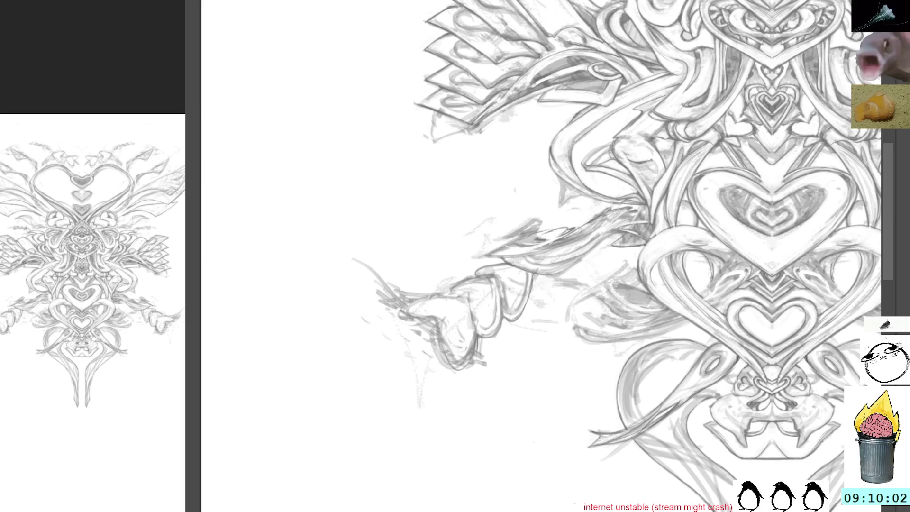
left_click_drag(896, 45, 699, 71)
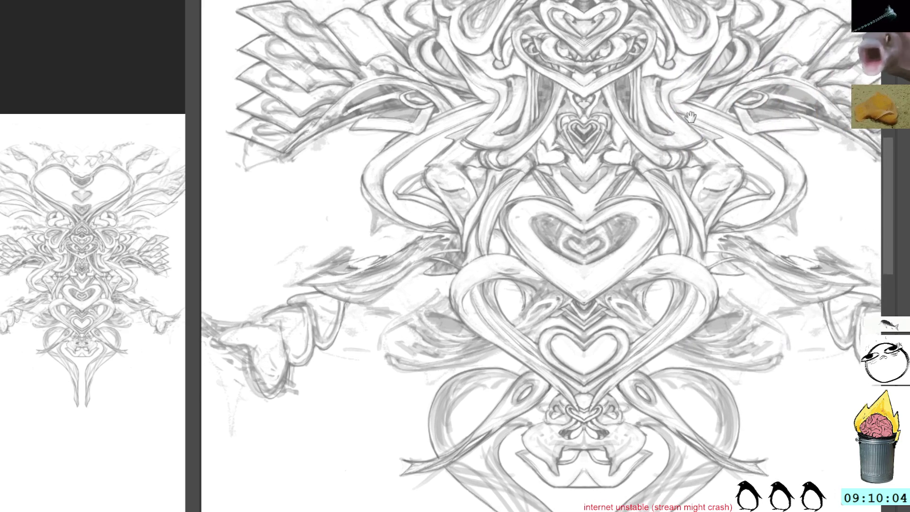
key("m")
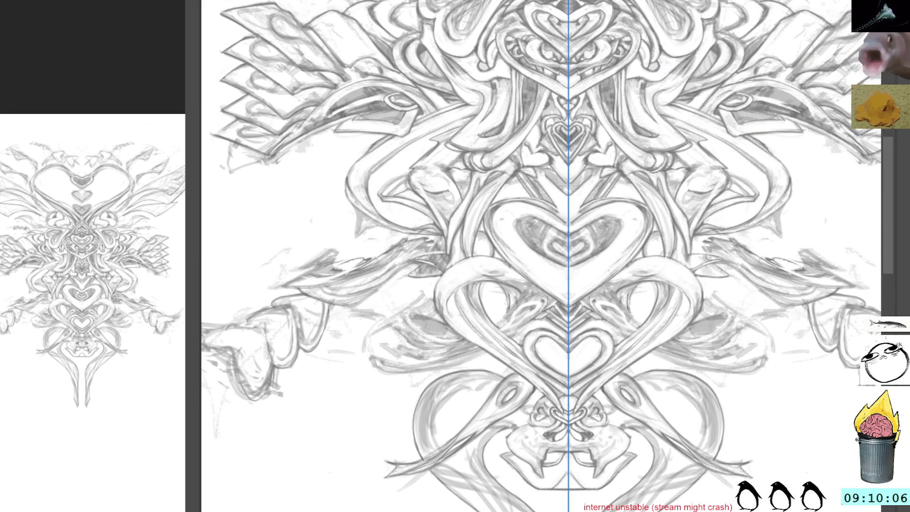
key("Delete")
key("ctrl+z")
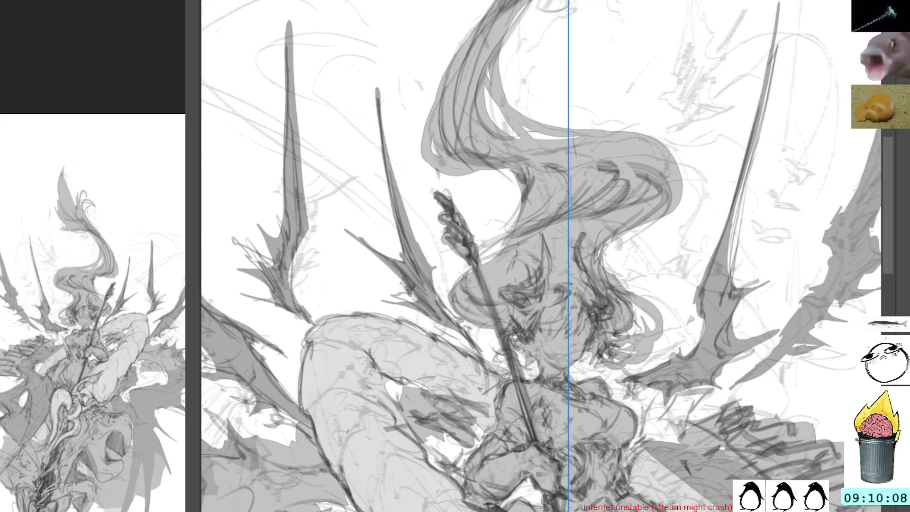
Turn mirroring off, move to the girl's body and legs, and briefly hide one sketch layer.
key("ctrl+z")
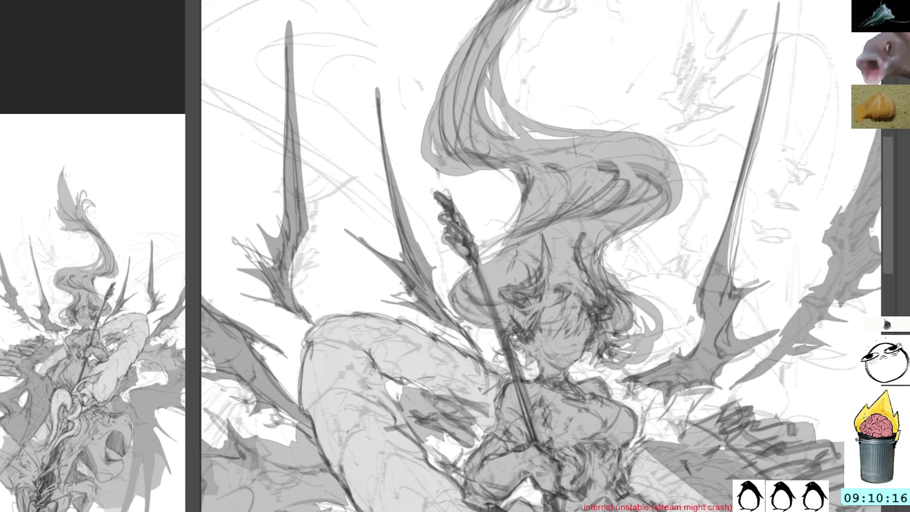
mouse_move(822, 507)
left_mouse_down()
mouse_move(767, 341)
mouse_move(792, 469)
left_mouse_up()
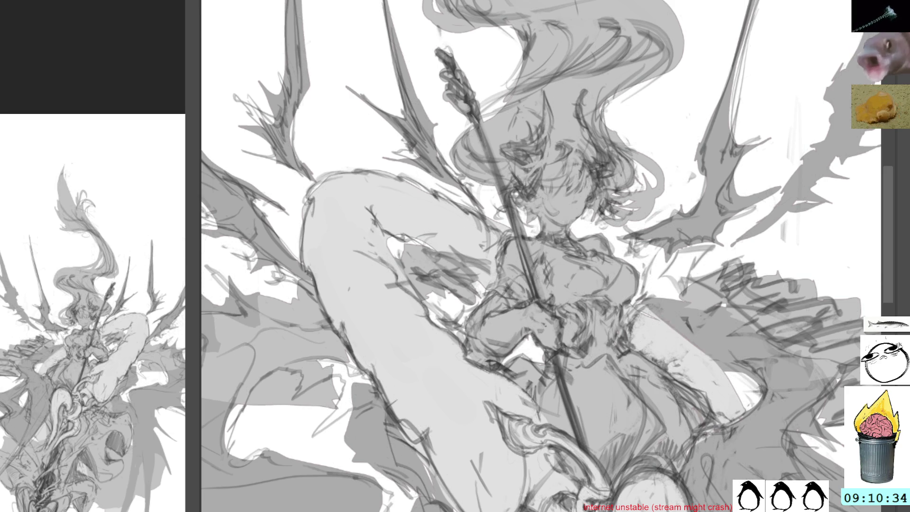
key("h")
key("h")
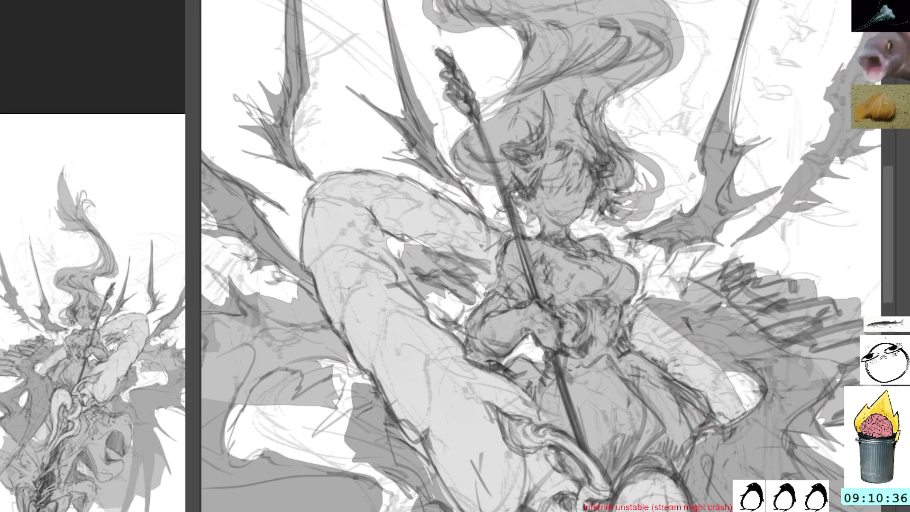
key("h")
key("h")
key("h")
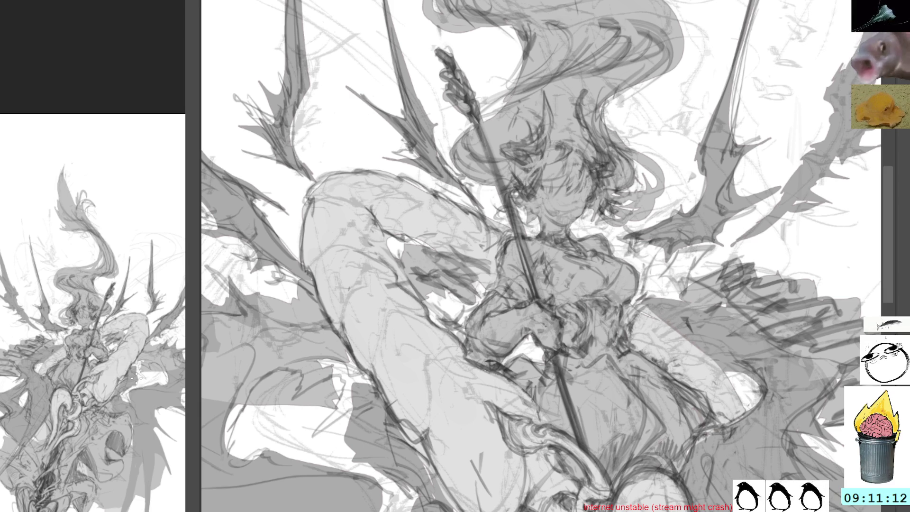
scroll(138, 311, "down", 3)
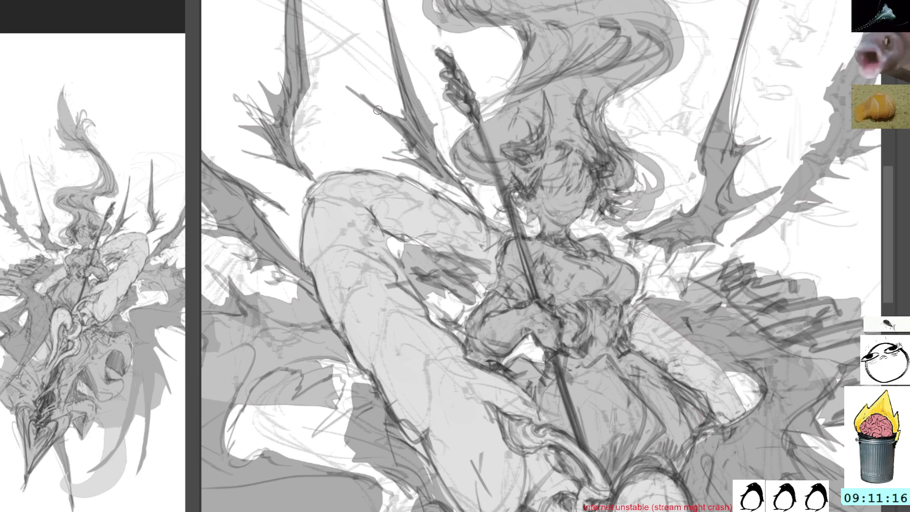
Pan across the torso up to the girl's head, horns and flowing hair.
mouse_move(552, 210)
left_mouse_down()
mouse_move(465, 263)
mouse_move(479, 282)
left_mouse_up()
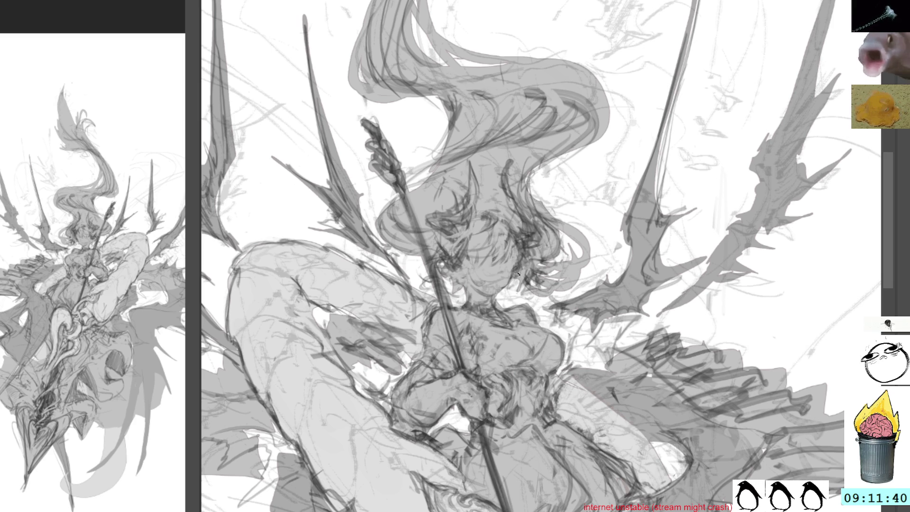
mouse_move(545, 336)
left_mouse_down()
mouse_move(521, 327)
mouse_move(504, 297)
left_mouse_up()
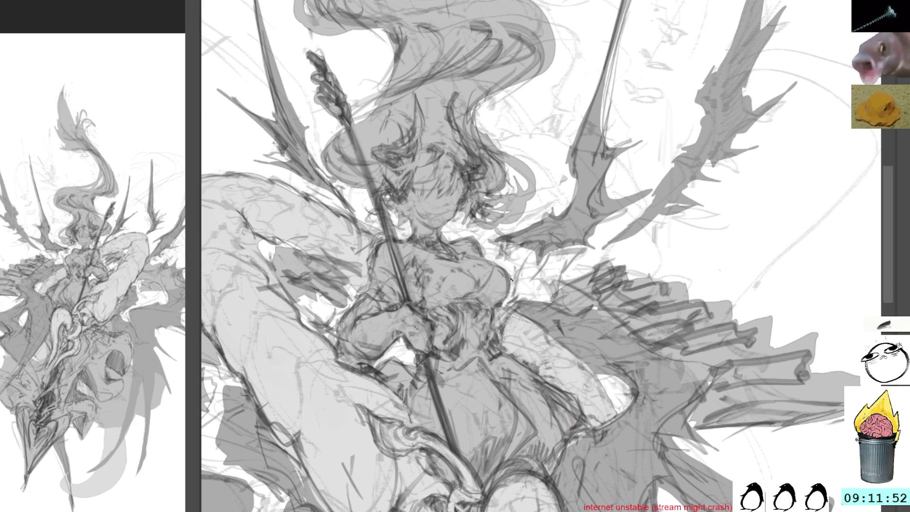
mouse_move(436, 29)
left_mouse_down()
mouse_move(517, 203)
mouse_move(545, 187)
left_mouse_up()
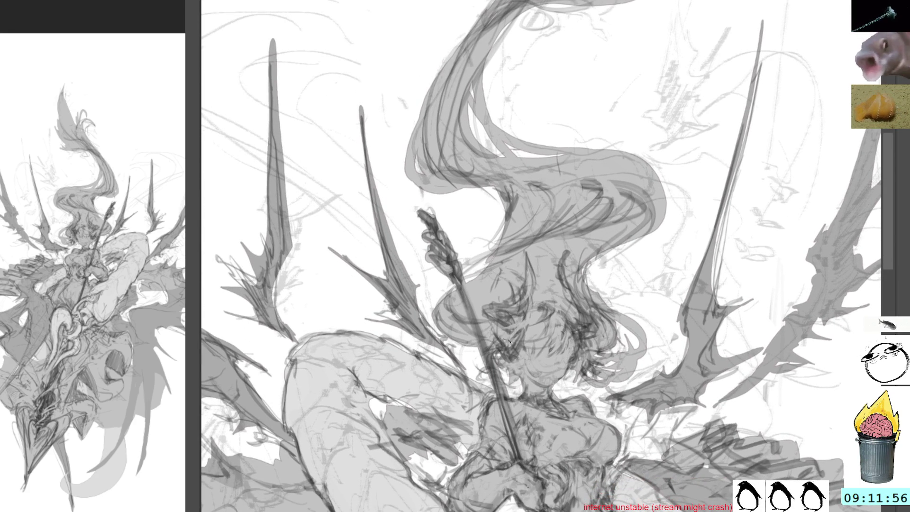
Darken the face and horn lines with firmer pencil strokes, then shift and tilt the view.
left_click_drag(505, 341, 528, 256)
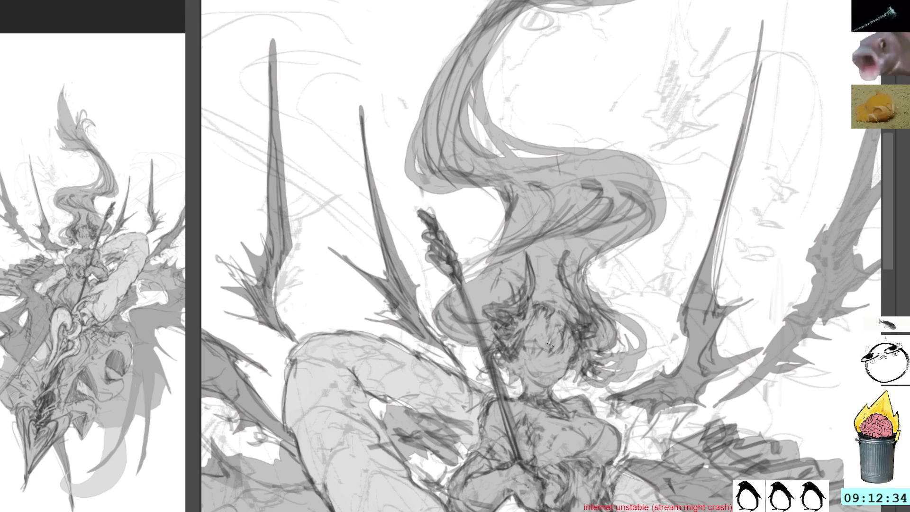
left_click_drag(563, 266, 587, 190)
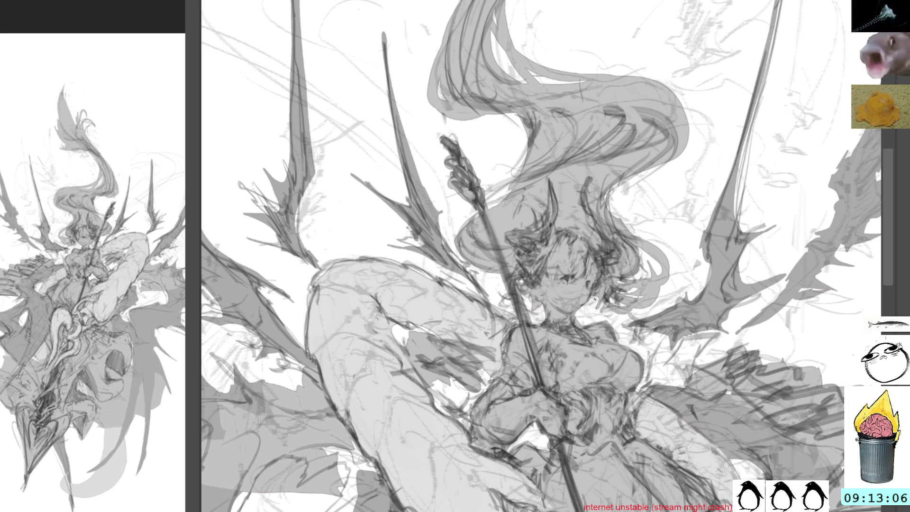
left_click_drag(659, 209, 615, 168)
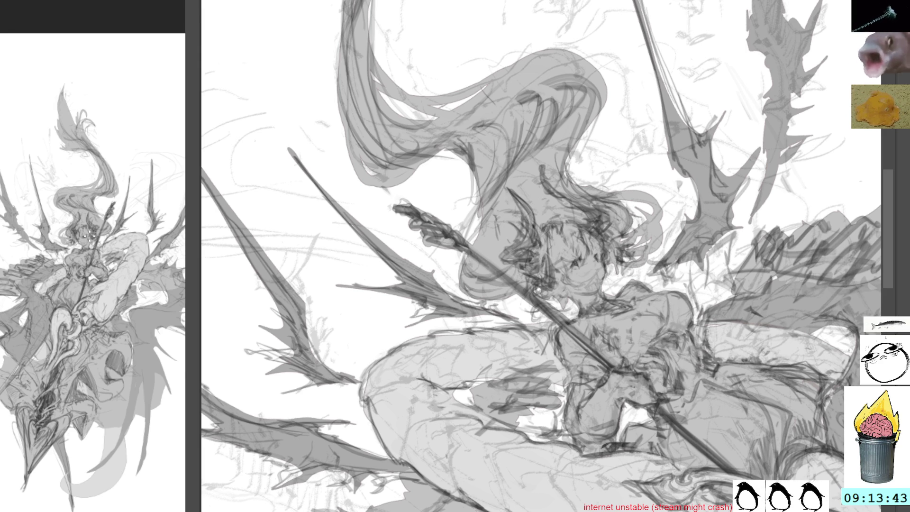
Magnify the second view on the girl's head.
left_click(78, 212)
Zoom the second view closer on the face and turn the canvas upright.
left_click(79, 212)
left_click(68, 158)
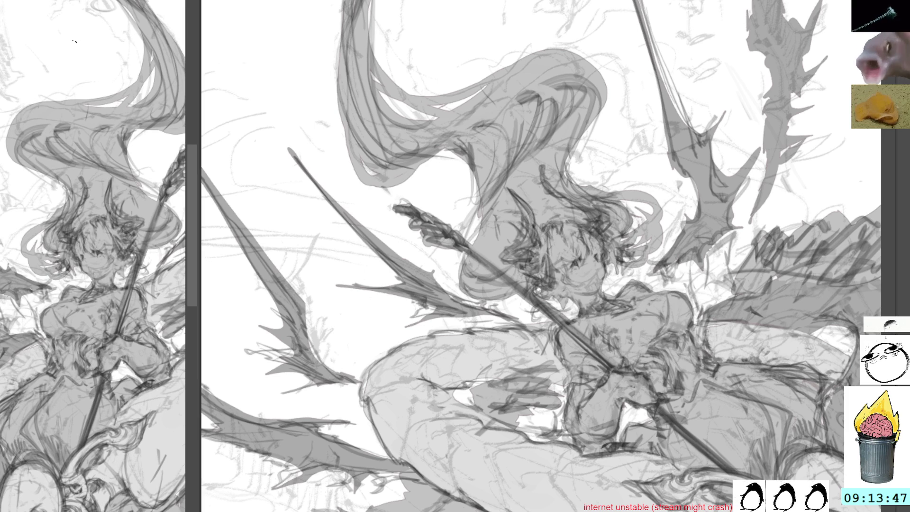
left_click_drag(675, 119, 717, 198)
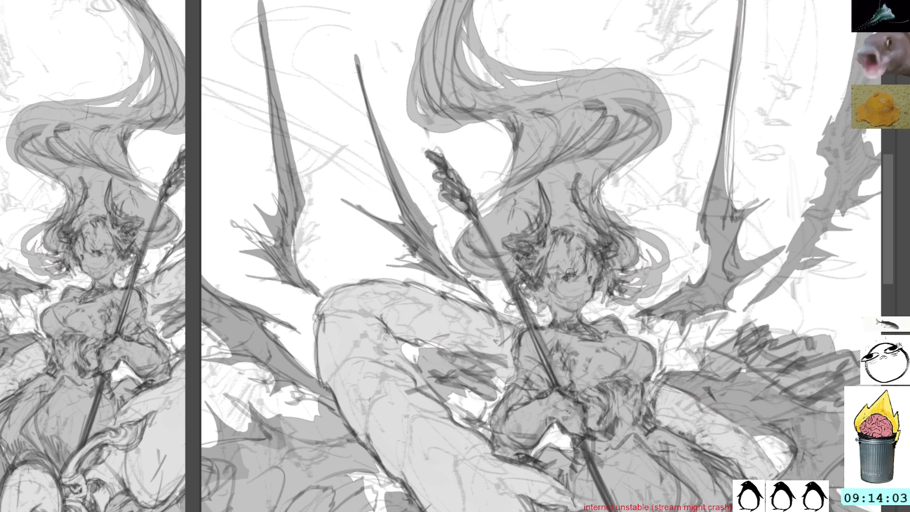
Add small pencil details to the face, cheek, neck, collar and chest.
mouse_move(558, 263)
left_mouse_down()
mouse_move(562, 290)
mouse_move(543, 289)
mouse_move(531, 303)
mouse_move(544, 311)
mouse_move(564, 301)
mouse_move(547, 297)
mouse_move(531, 305)
mouse_move(560, 325)
left_mouse_up()
left_click_drag(550, 323, 598, 335)
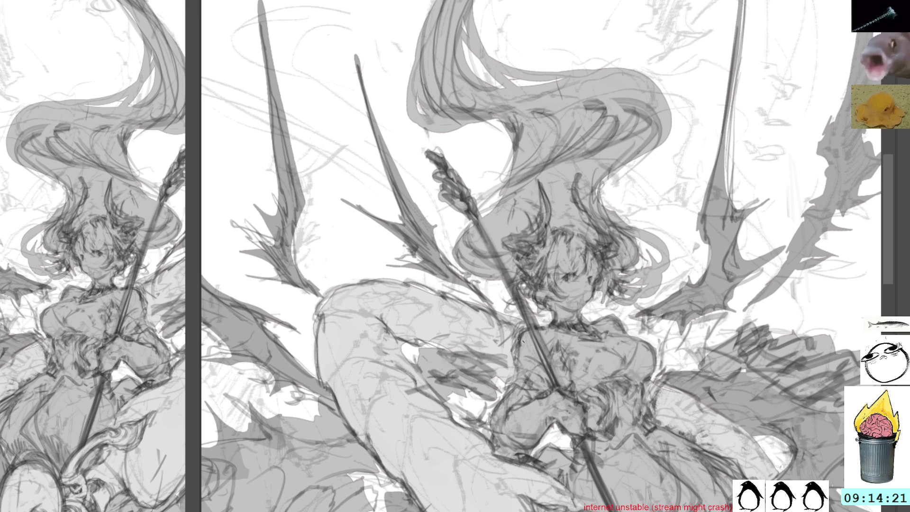
mouse_move(521, 367)
left_mouse_down()
mouse_move(537, 359)
mouse_move(540, 368)
left_mouse_up()
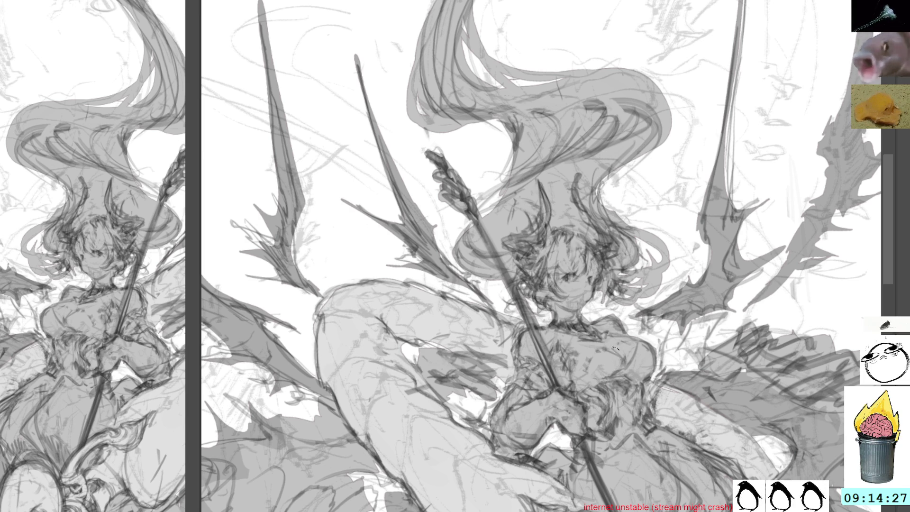
mouse_move(614, 348)
left_mouse_down()
mouse_move(598, 361)
mouse_move(568, 360)
mouse_move(571, 353)
mouse_move(575, 368)
mouse_move(583, 344)
mouse_move(604, 341)
left_mouse_up()
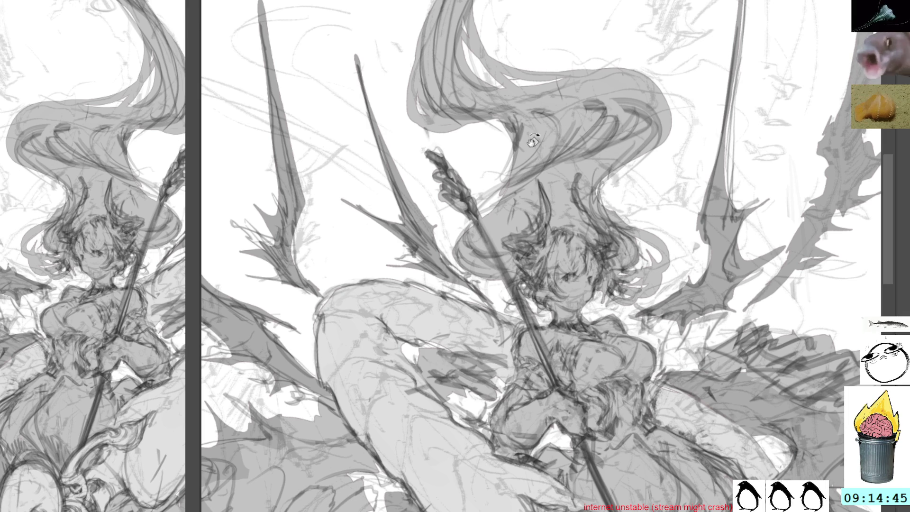
left_click_drag(533, 140, 447, 151)
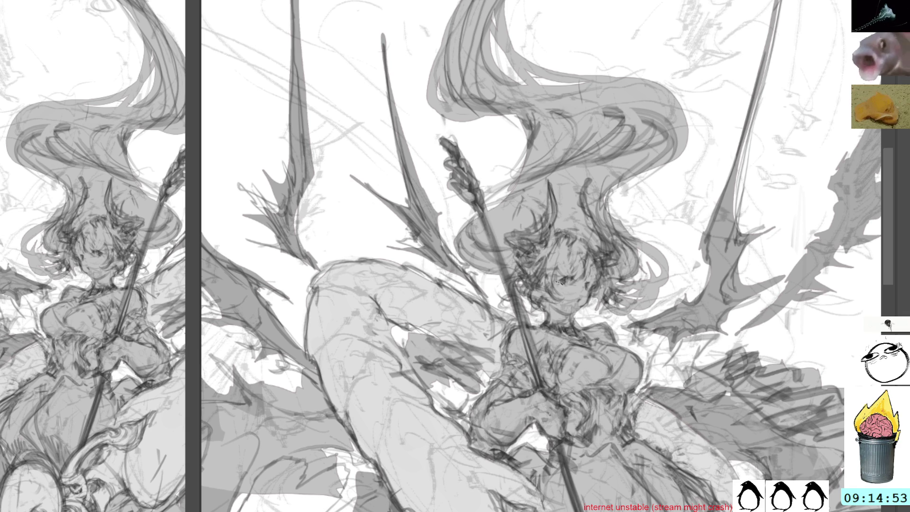
Hatch two short dark shading strokes beside the hand gripping the spear.
left_click_drag(560, 282, 581, 271)
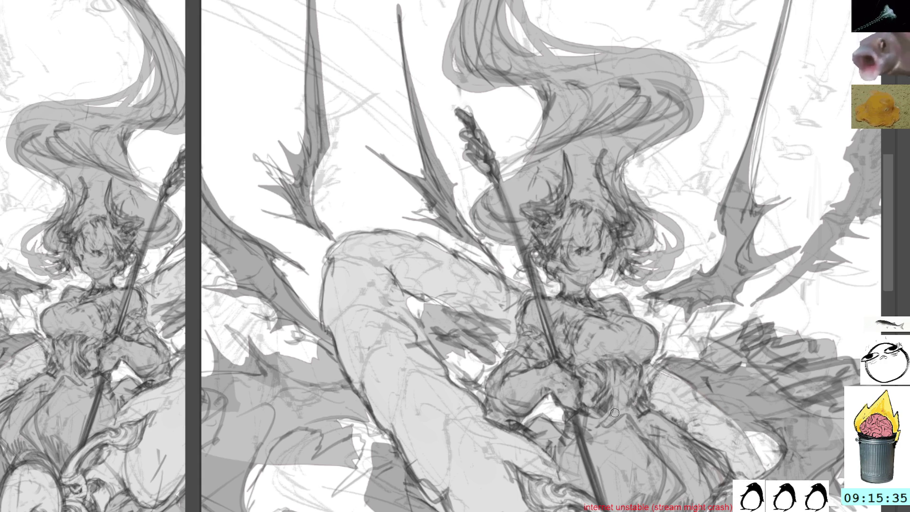
left_click_drag(614, 374, 617, 414)
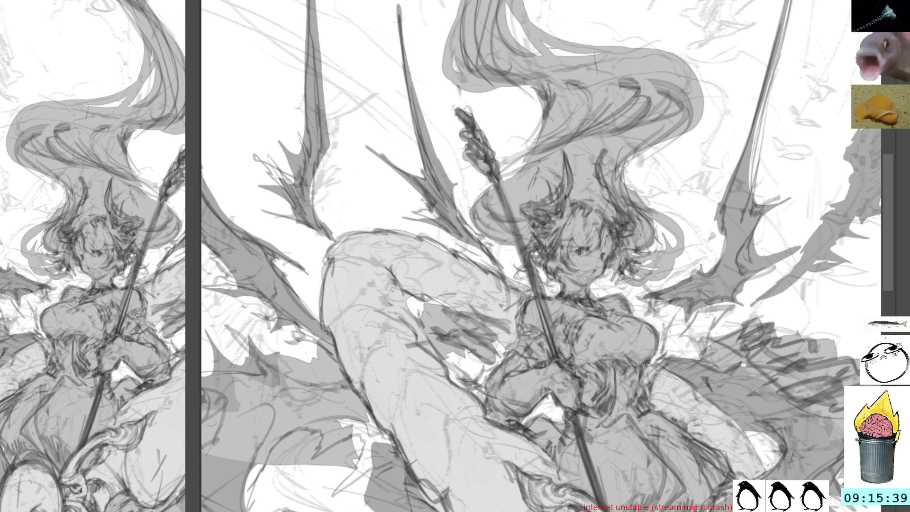
left_click_drag(642, 373, 642, 408)
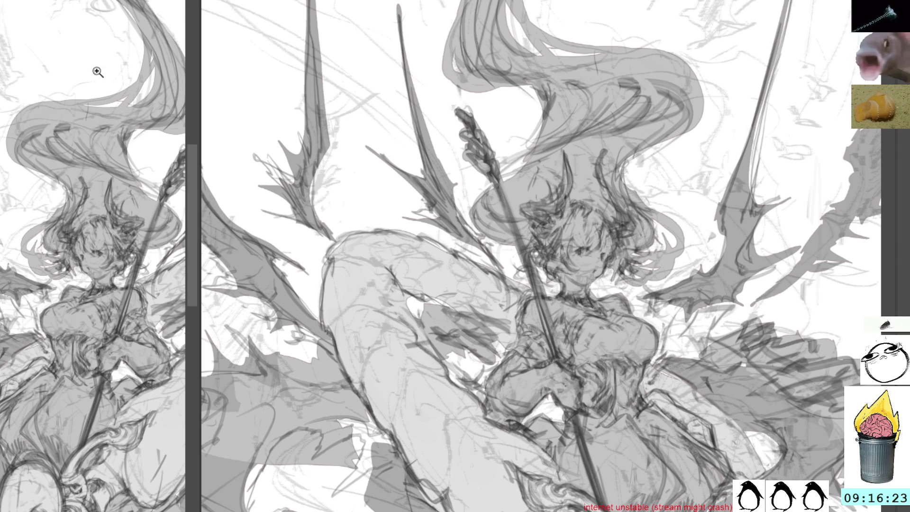
Zoom the second view out to the whole figure, then pan and rotate the main view upright.
left_click(89, 263)
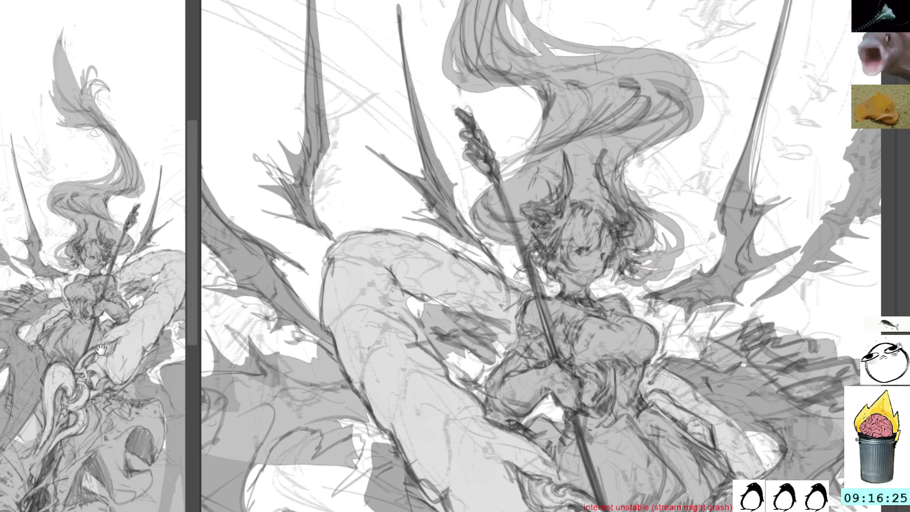
left_click(100, 285)
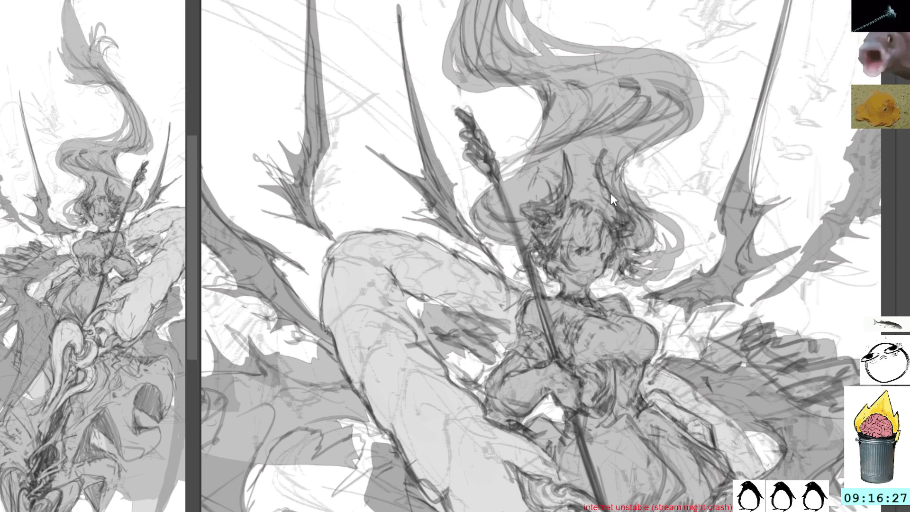
left_click_drag(727, 273, 657, 333)
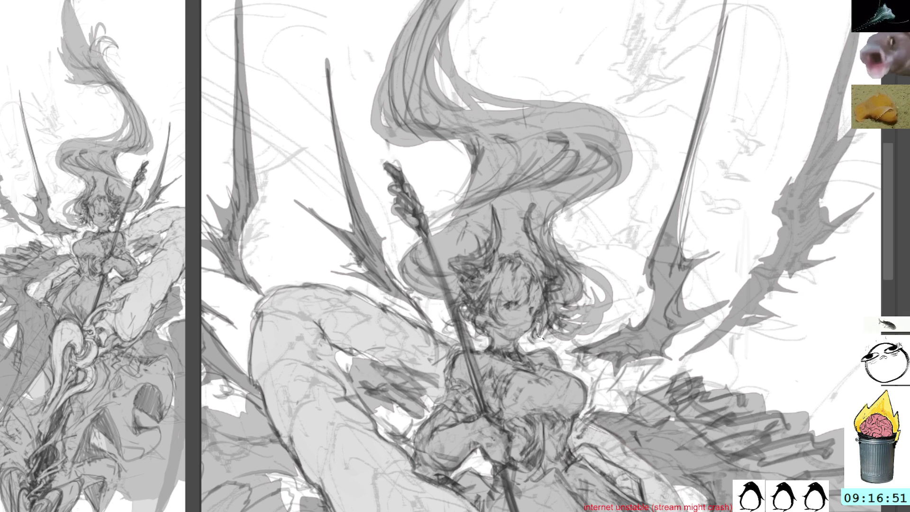
left_click_drag(574, 185, 566, 171)
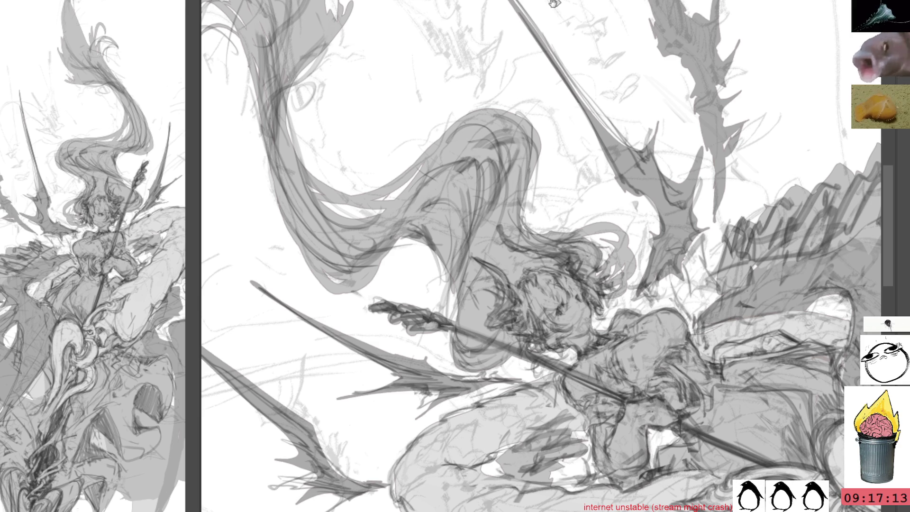
left_click_drag(770, 242, 772, 319)
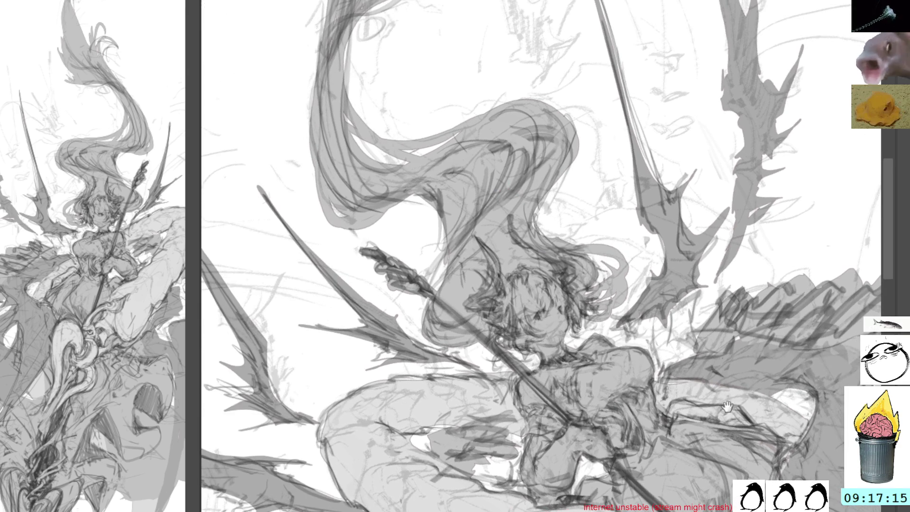
left_click_drag(726, 406, 689, 341)
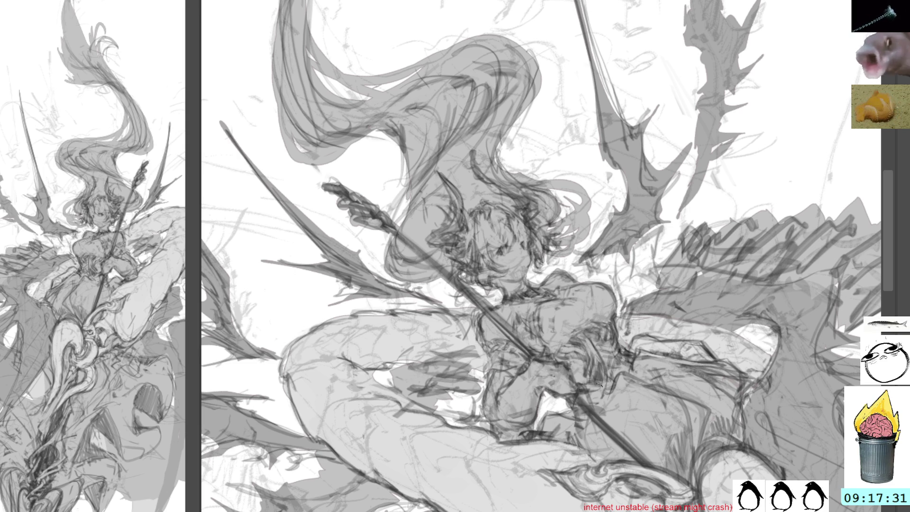
mouse_move(600, 389)
left_mouse_down()
mouse_move(579, 291)
mouse_move(677, 270)
left_mouse_up()
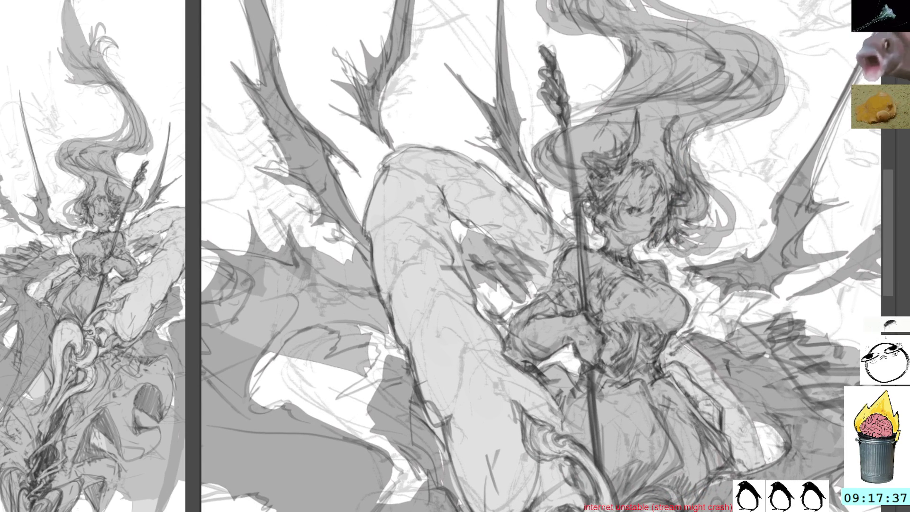
Tilt the view slightly counterclockwise and darken the spear shaft below the hands.
key("minus")
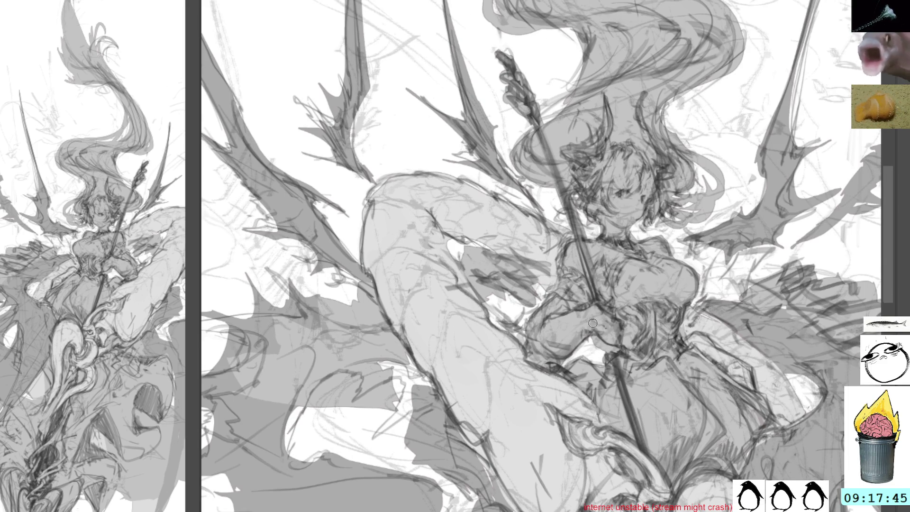
left_click_drag(615, 347, 617, 371)
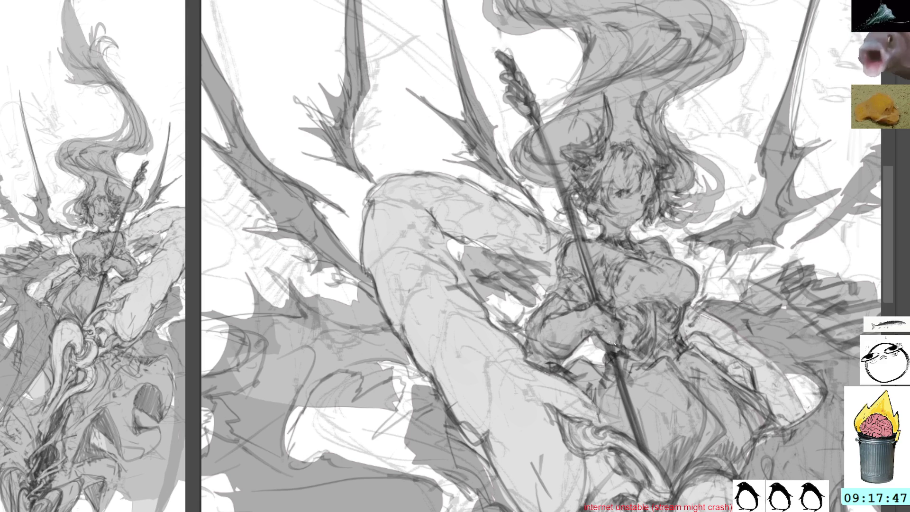
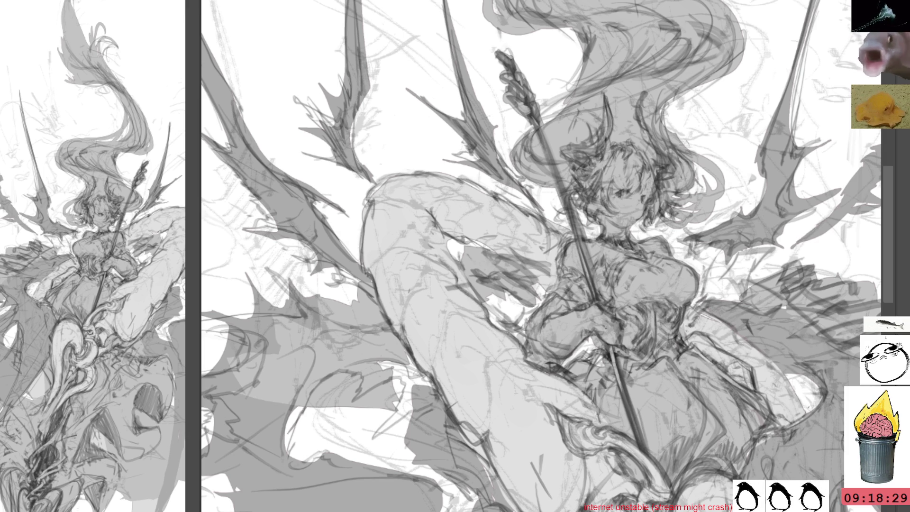
Sketch thin lines over the lower grey drapery, then rotate the view and add a spike-and-loop ribbon.
mouse_move(622, 117)
left_mouse_down()
mouse_move(562, 164)
mouse_move(593, 174)
left_mouse_up()
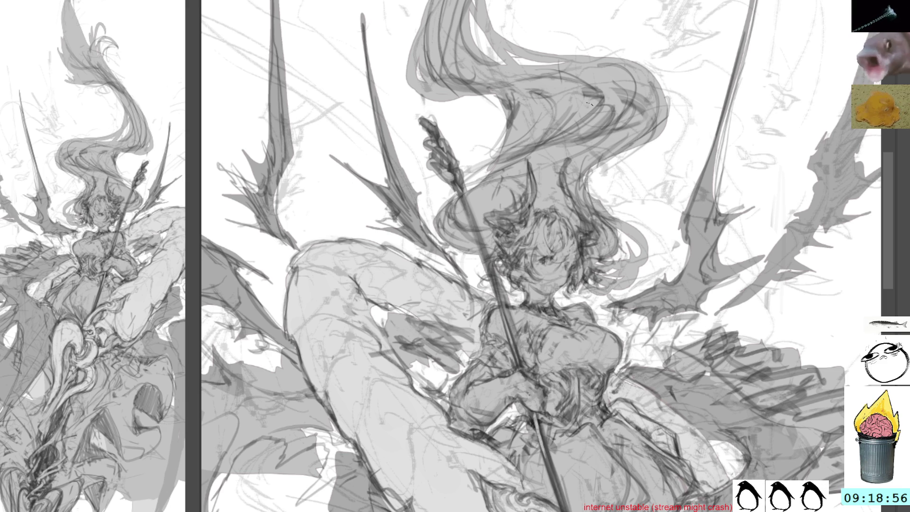
mouse_move(611, 267)
left_mouse_down()
mouse_move(559, 192)
mouse_move(583, 191)
mouse_move(608, 158)
mouse_move(563, 201)
left_mouse_up()
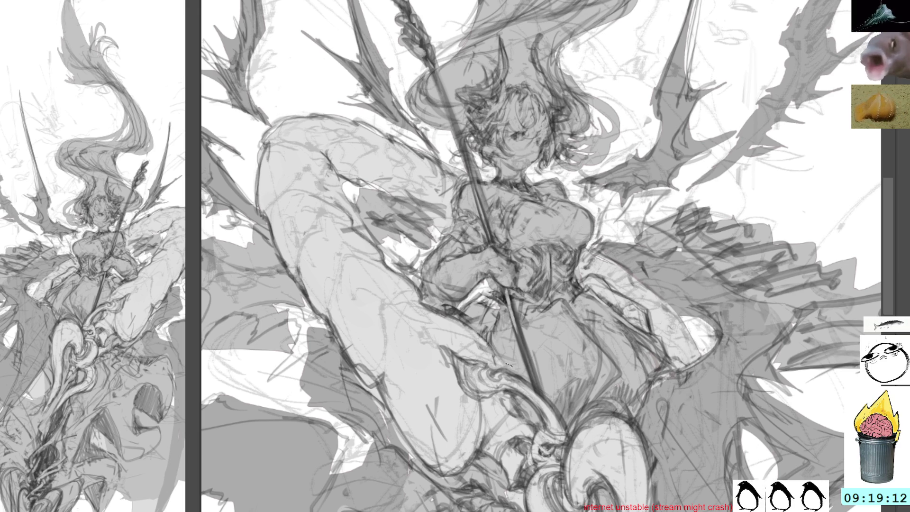
mouse_move(504, 230)
left_mouse_down()
mouse_move(544, 258)
mouse_move(465, 207)
mouse_move(550, 243)
mouse_move(540, 257)
mouse_move(488, 277)
left_mouse_up()
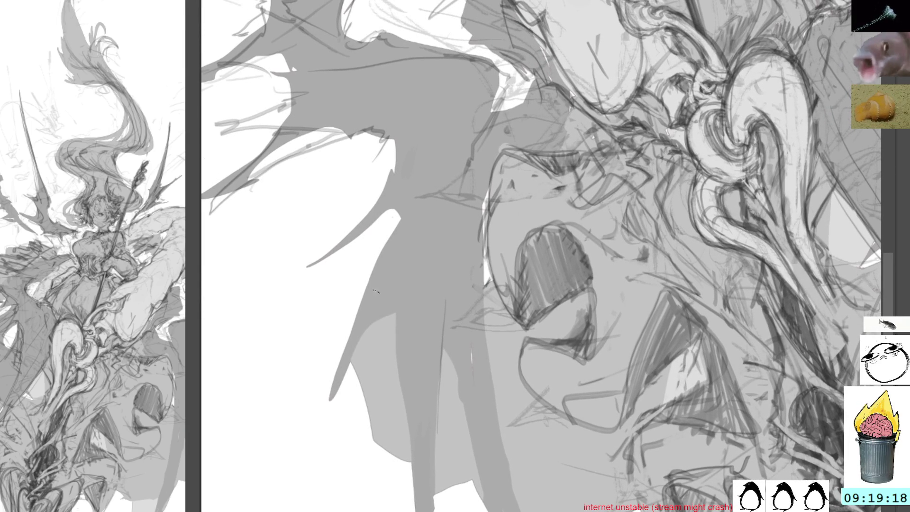
left_click_drag(350, 317, 351, 362)
left_click_drag(334, 318, 351, 367)
mouse_move(356, 330)
left_mouse_down()
mouse_move(386, 462)
mouse_move(345, 396)
mouse_move(403, 469)
mouse_move(393, 421)
mouse_move(457, 462)
mouse_move(467, 507)
left_mouse_up()
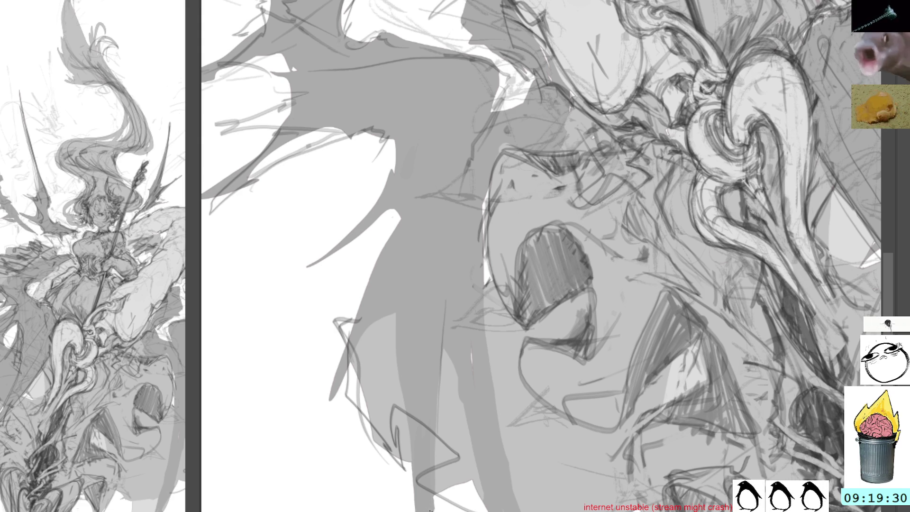
mouse_move(706, 355)
left_mouse_down()
mouse_move(750, 219)
mouse_move(705, 42)
mouse_move(645, 114)
mouse_move(653, 109)
left_mouse_up()
mouse_move(526, 176)
left_mouse_down()
mouse_move(545, 237)
mouse_move(550, 303)
mouse_move(508, 325)
left_mouse_up()
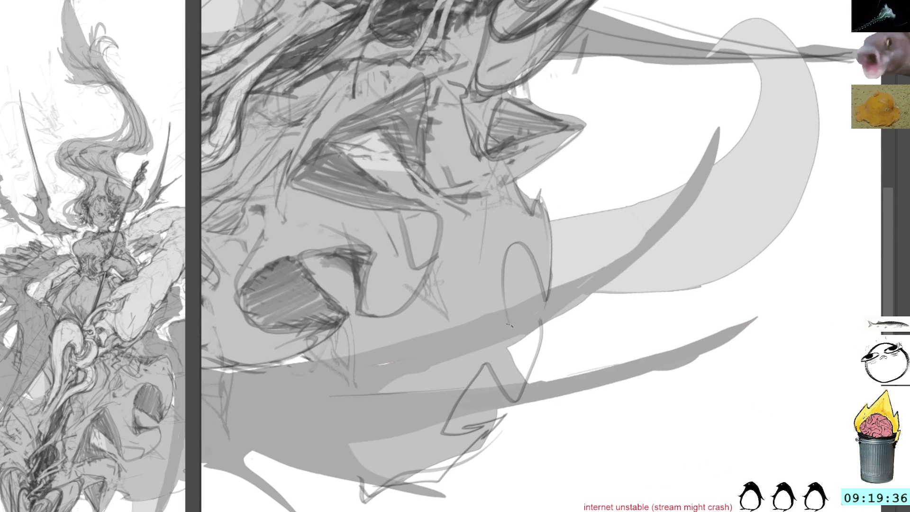
Replace a trial stroke with a new long curved ribbon line through the drapery.
left_click_drag(523, 242, 510, 330)
key("ctrl+z")
key("ctrl+z")
key("ctrl+z")
key("ctrl+z")
mouse_move(521, 180)
left_mouse_down()
mouse_move(517, 389)
mouse_move(421, 322)
mouse_move(402, 415)
mouse_move(358, 450)
left_mouse_up()
Erase the lower part of the zigzag and redraw its V as cleaner curves.
key("m")
mouse_move(481, 352)
left_mouse_down()
mouse_move(463, 362)
mouse_move(518, 407)
left_mouse_up()
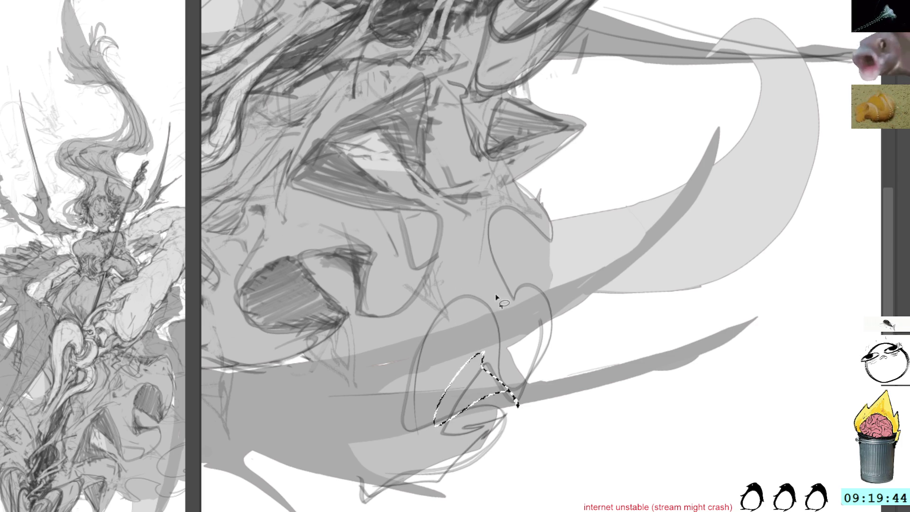
key("ctrl+d")
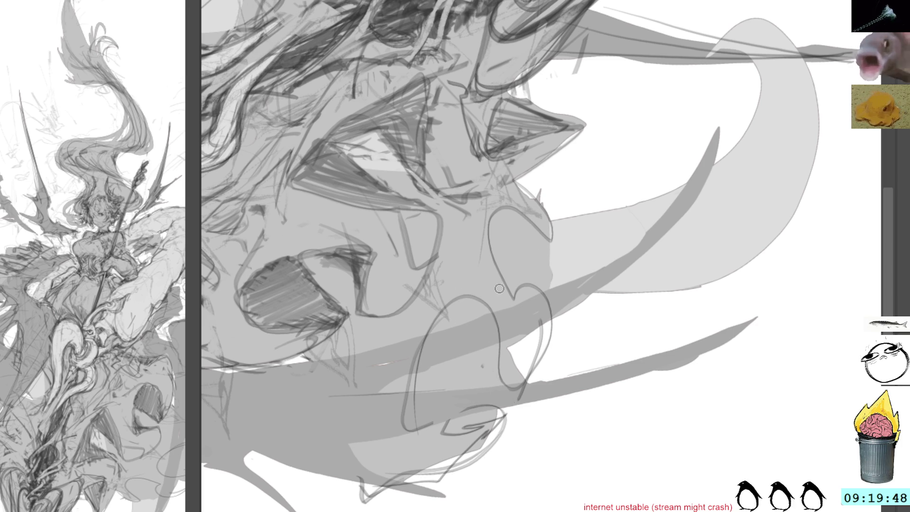
mouse_move(521, 403)
left_mouse_down()
mouse_move(549, 338)
mouse_move(550, 303)
left_mouse_up()
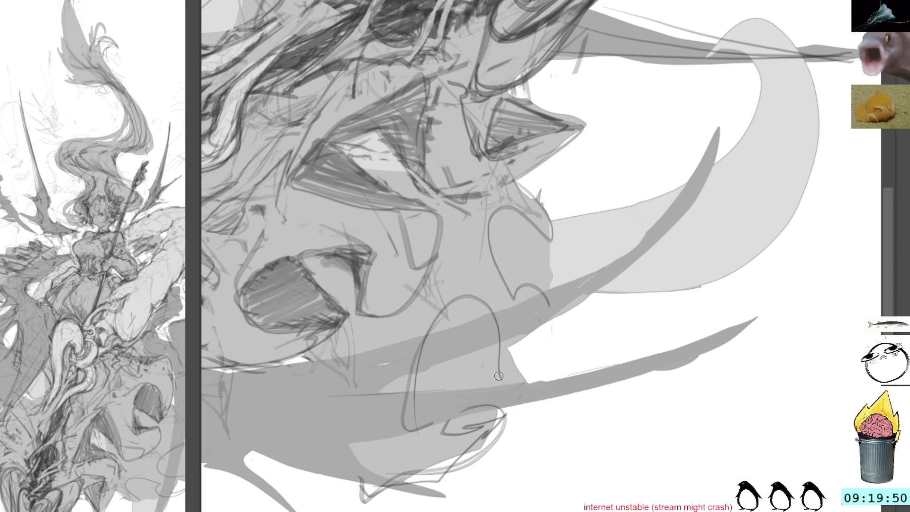
left_click_drag(493, 379, 549, 303)
left_click_drag(497, 340, 488, 379)
mouse_move(495, 312)
left_mouse_down()
mouse_move(502, 365)
mouse_move(486, 374)
mouse_move(478, 361)
mouse_move(490, 349)
mouse_move(485, 362)
mouse_move(475, 343)
mouse_move(488, 348)
left_mouse_up()
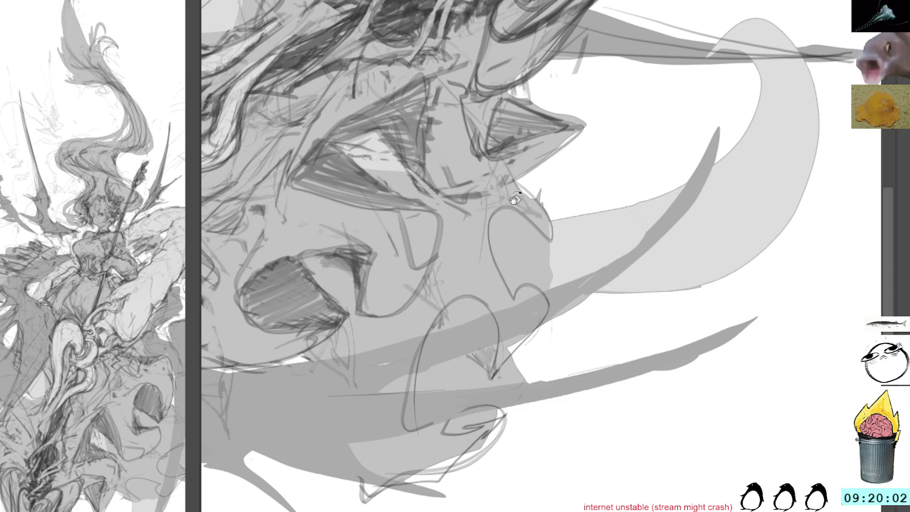
mouse_move(551, 166)
left_mouse_down()
mouse_move(578, 233)
mouse_move(506, 183)
mouse_move(445, 241)
mouse_move(463, 300)
left_mouse_up()
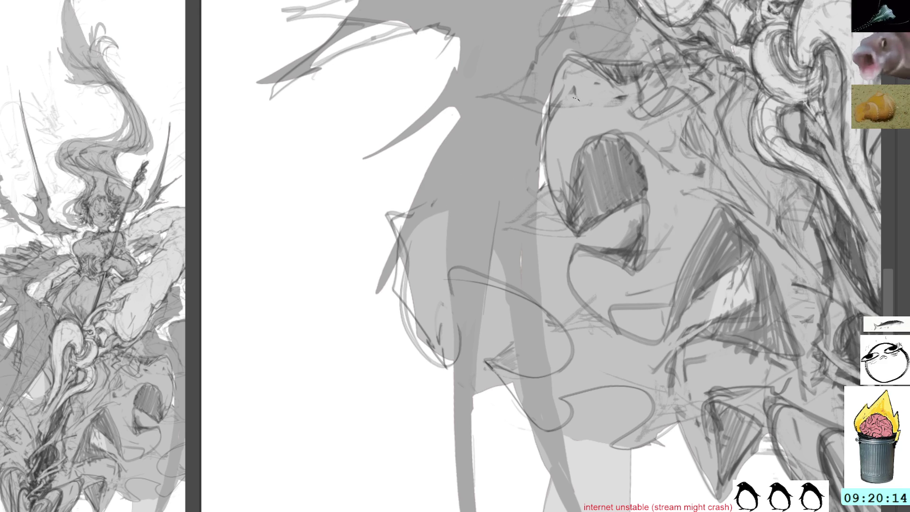
Scroll up to the woman's face and add a thin dark line to it.
scroll(540, 256, "up", 10)
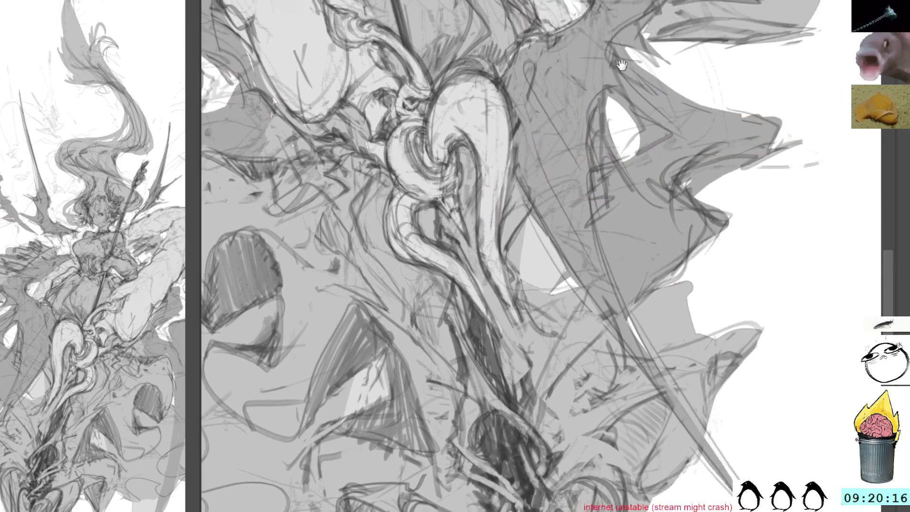
scroll(523, 207, "up", 5)
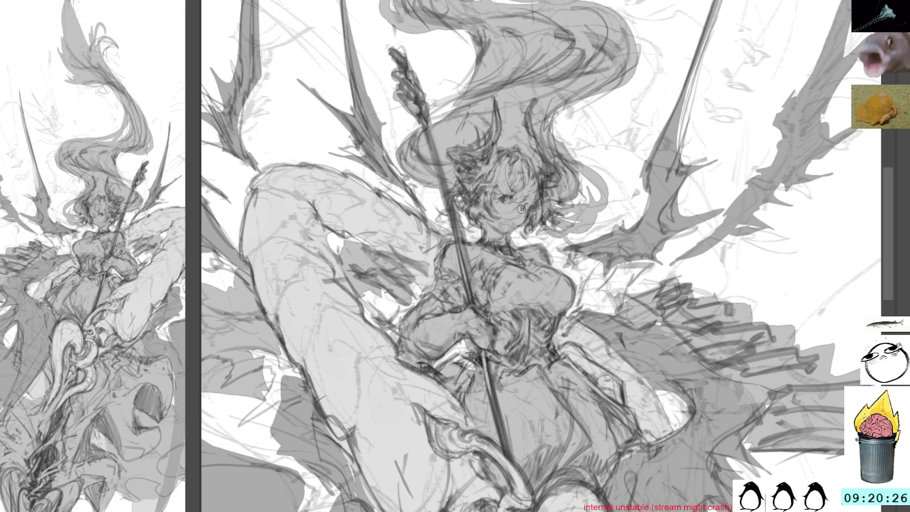
left_click_drag(527, 177, 519, 213)
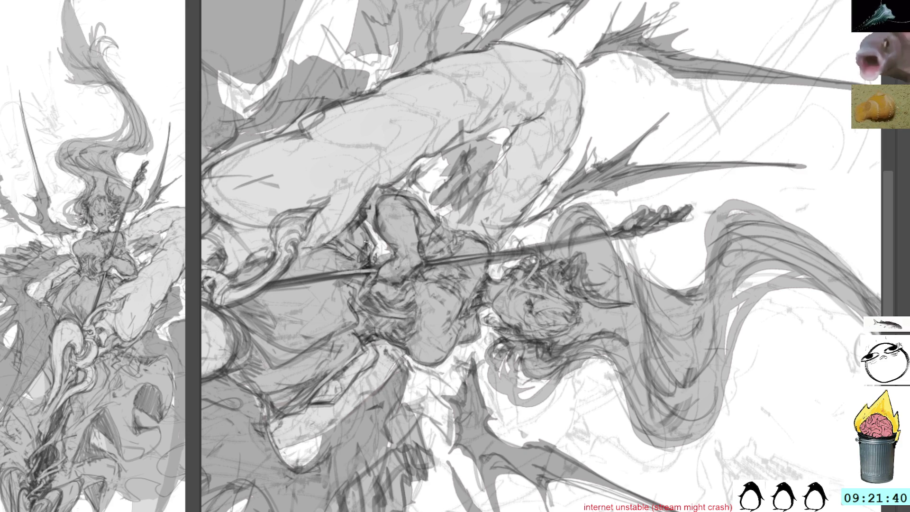
Dab two small dark marks near the spear, then reset the canvas to upright.
scroll(360, 270, "down", 1)
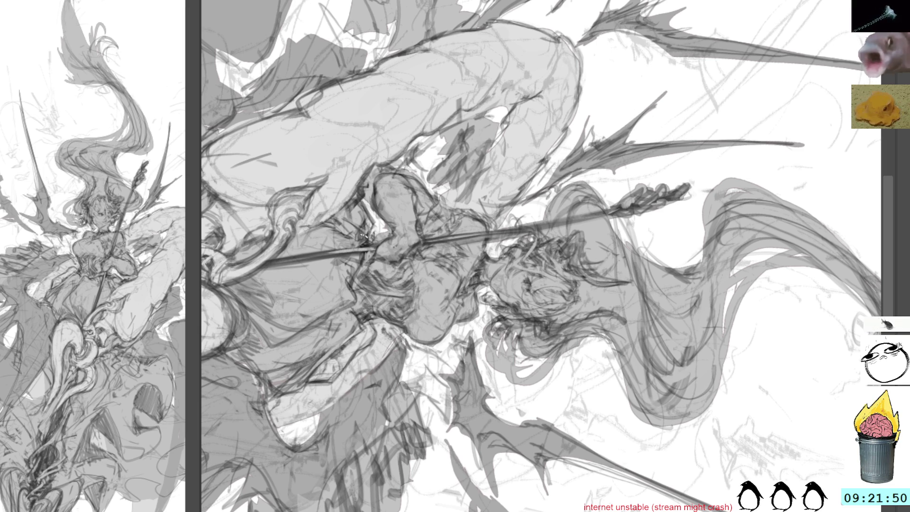
left_click_drag(345, 221, 330, 234)
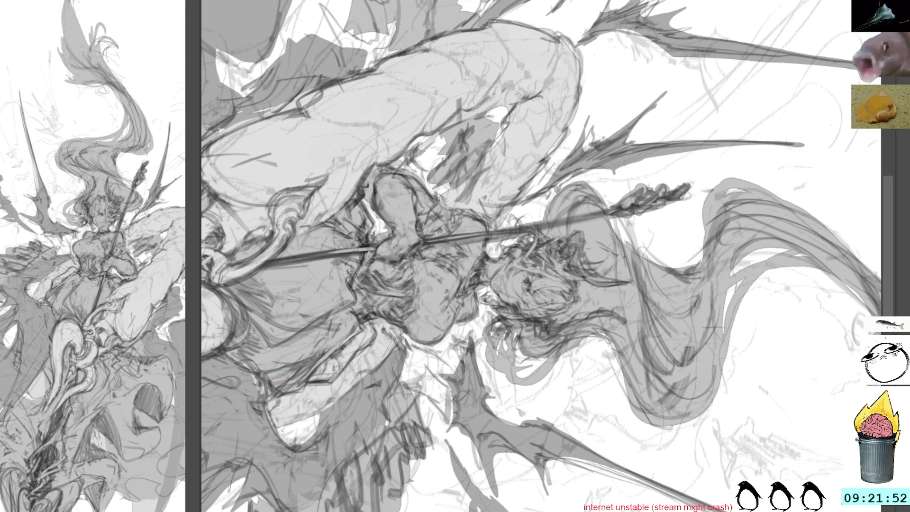
left_click_drag(356, 322, 379, 314)
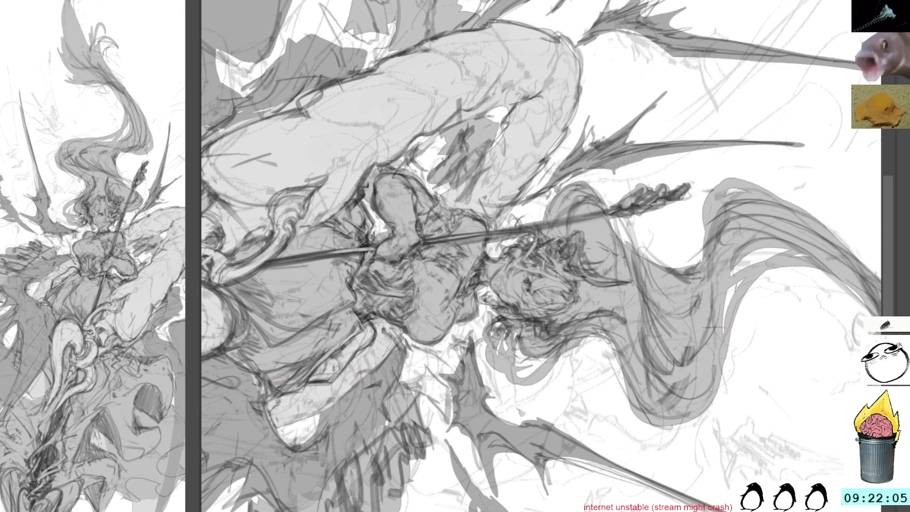
key("5")
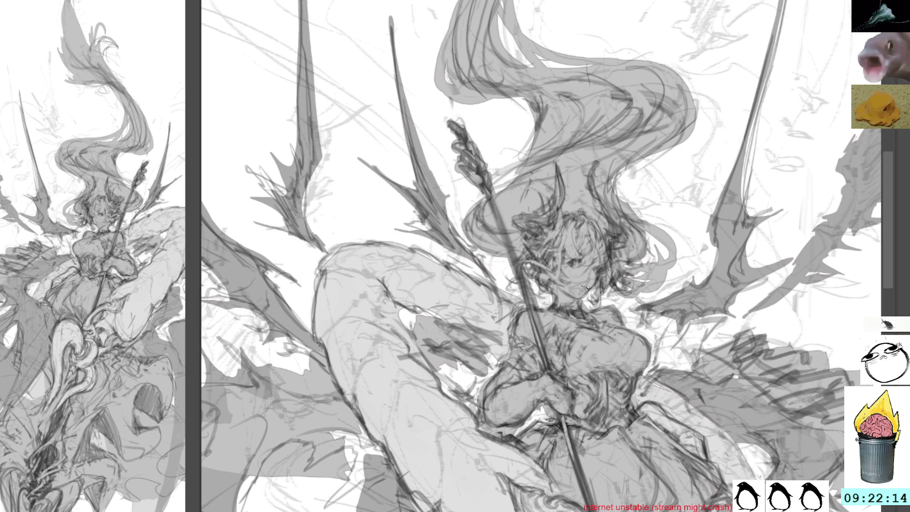
Discard trial dark wing-edge strokes, then paint a pale stroke along the dress edge.
mouse_move(690, 368)
left_mouse_down()
mouse_move(643, 317)
mouse_move(586, 198)
left_mouse_up()
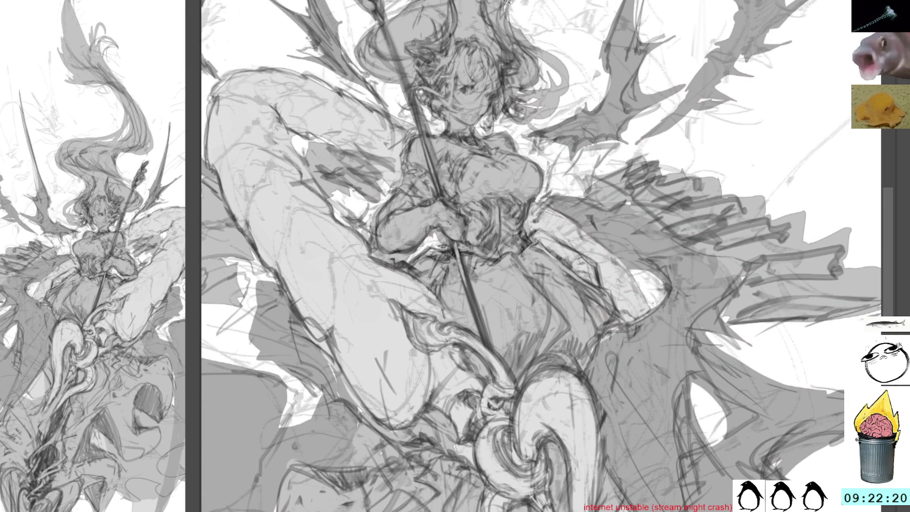
left_click_drag(600, 286, 590, 220)
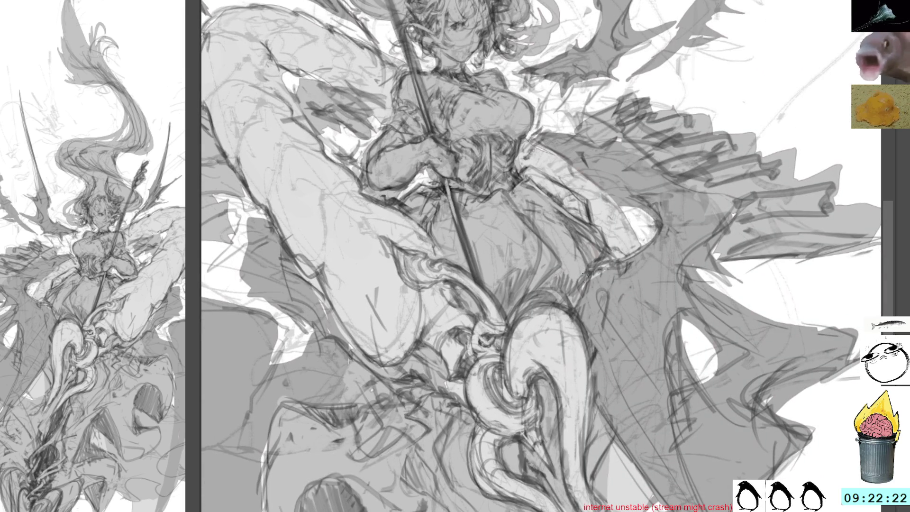
mouse_move(710, 172)
left_mouse_down()
mouse_move(684, 182)
mouse_move(648, 164)
left_mouse_up()
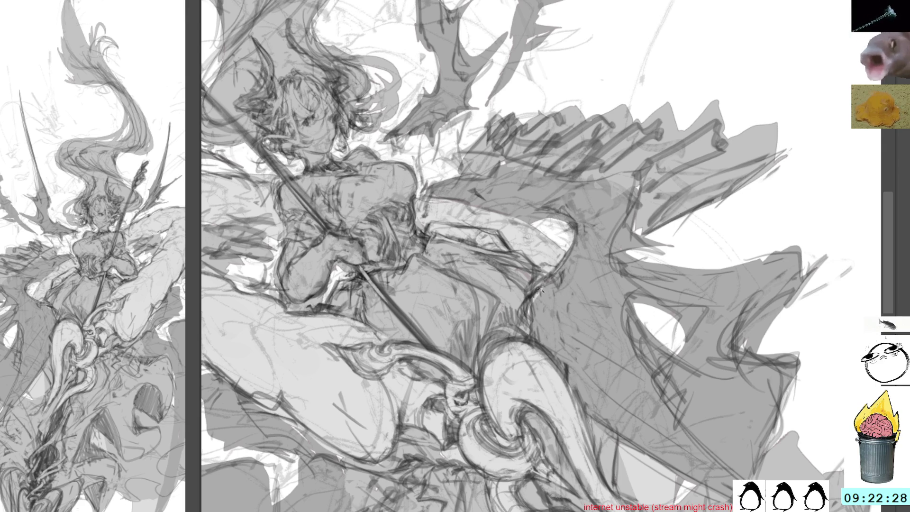
left_click_drag(519, 341, 540, 299)
key("ctrl+z")
key("ctrl+z")
left_click_drag(557, 268, 521, 329)
key("ctrl+z")
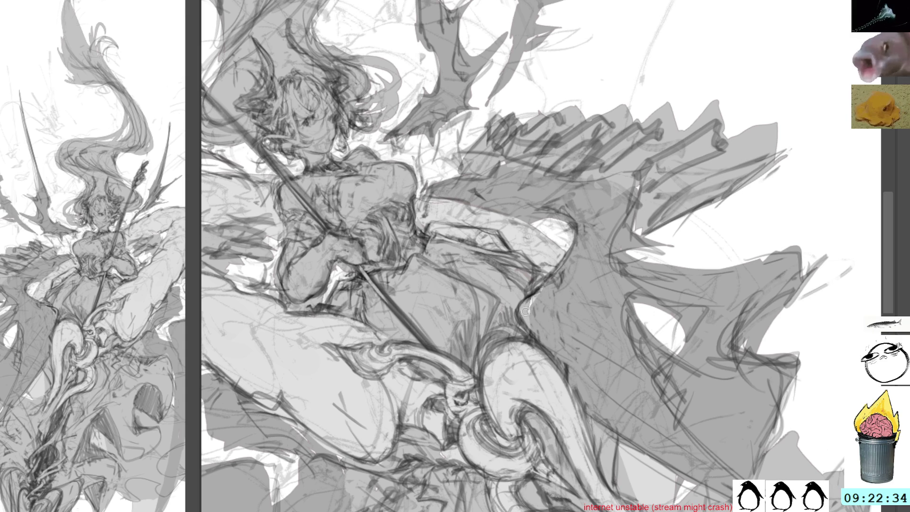
key("5")
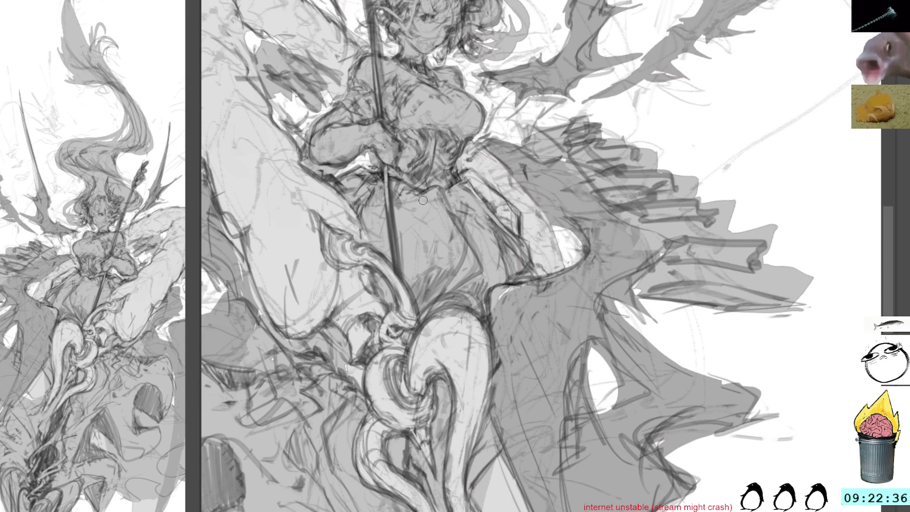
left_click_drag(499, 292, 489, 361)
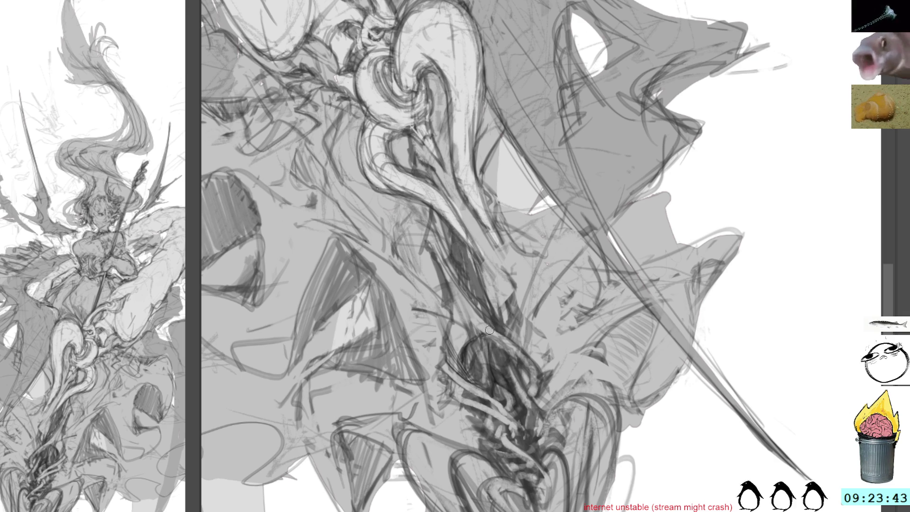
mouse_move(592, 238)
left_mouse_down()
mouse_move(545, 251)
mouse_move(536, 242)
left_mouse_up()
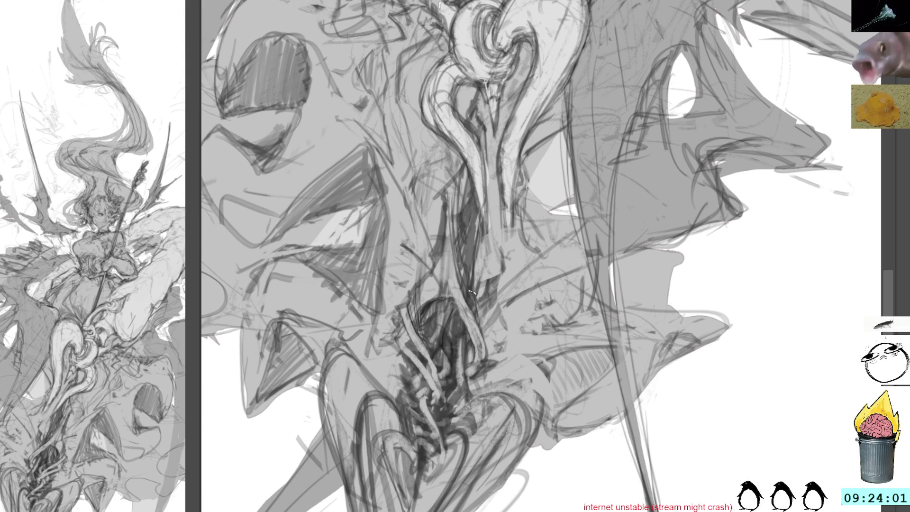
scroll(470, 247, "up", 3)
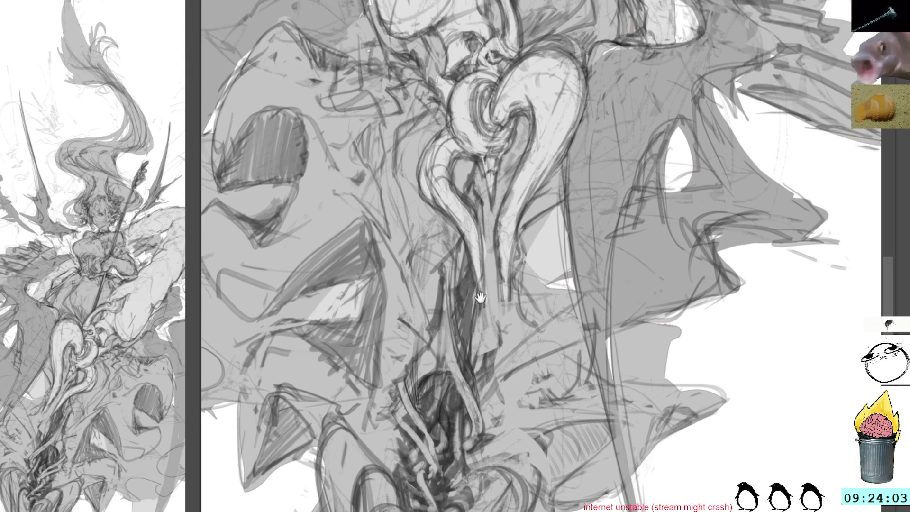
Rotate the view clockwise and follow the spear down toward its lower end.
mouse_move(572, 164)
left_mouse_down()
mouse_move(611, 112)
mouse_move(692, 118)
left_mouse_up()
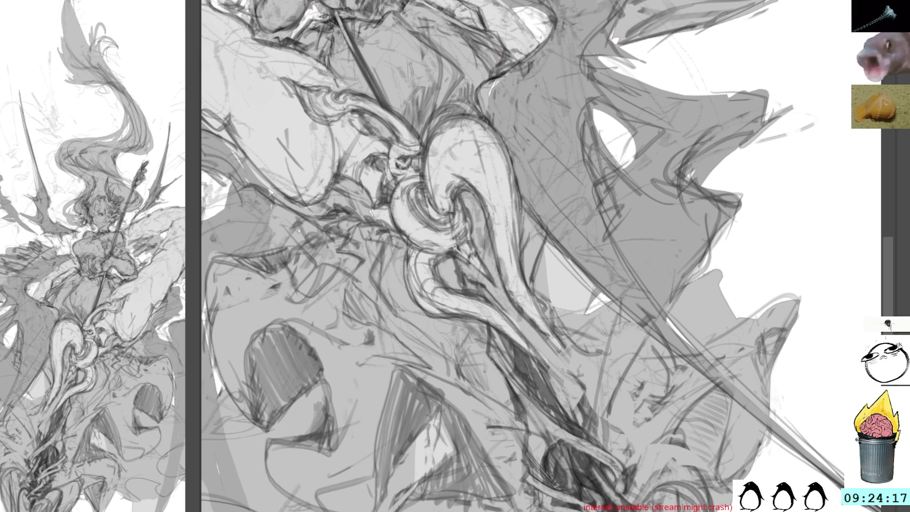
left_click_drag(524, 361, 491, 321)
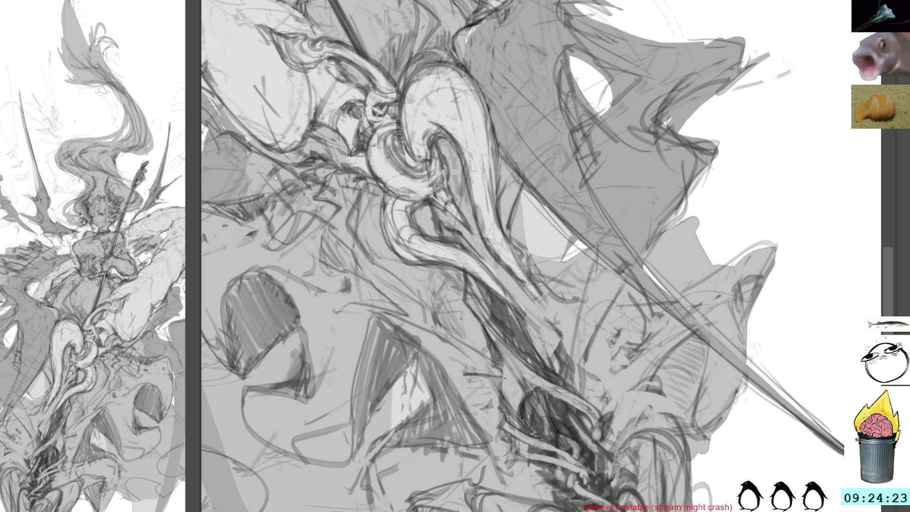
Pan down to the spear's tangled lower end and back up to its ornate head.
left_click_drag(505, 389, 484, 358)
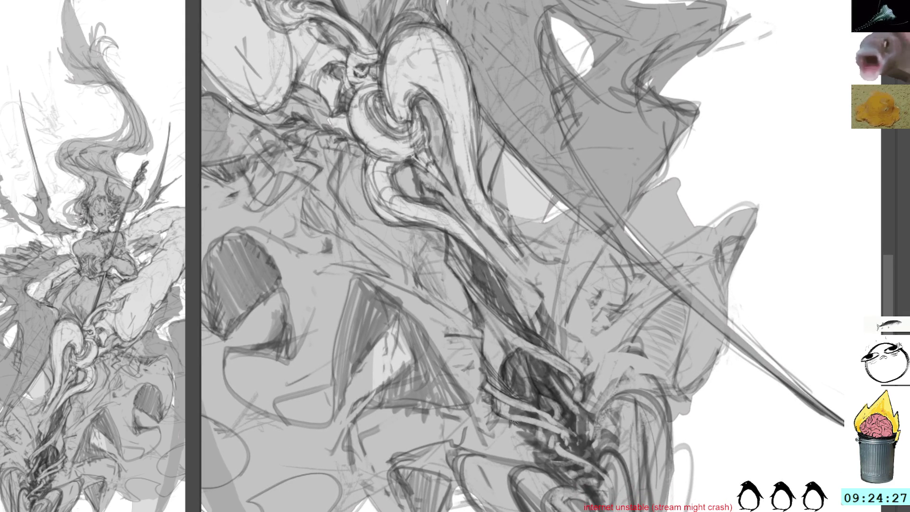
left_click_drag(545, 379, 503, 342)
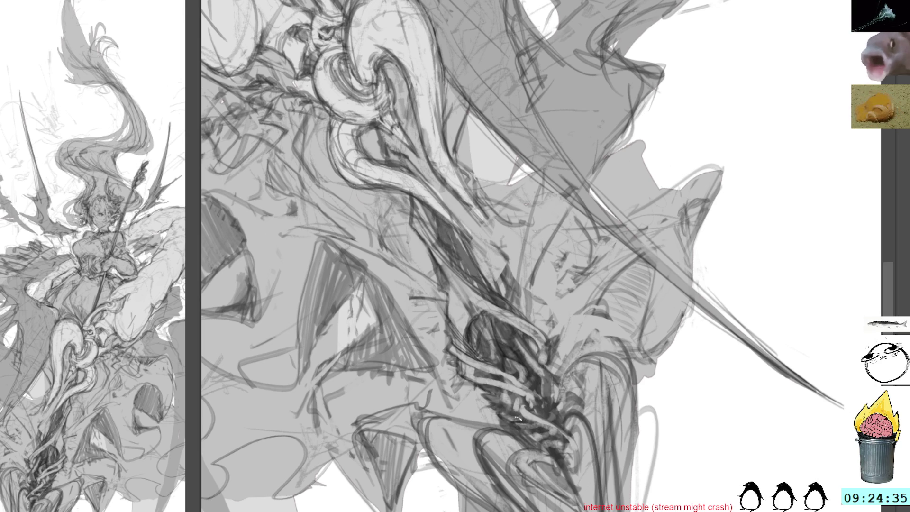
left_click_drag(546, 368, 506, 310)
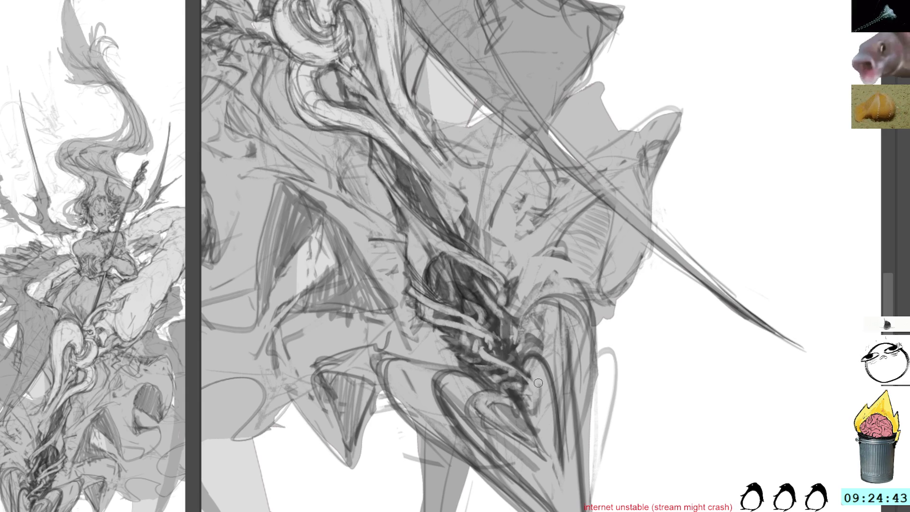
scroll(563, 196, "up", 3)
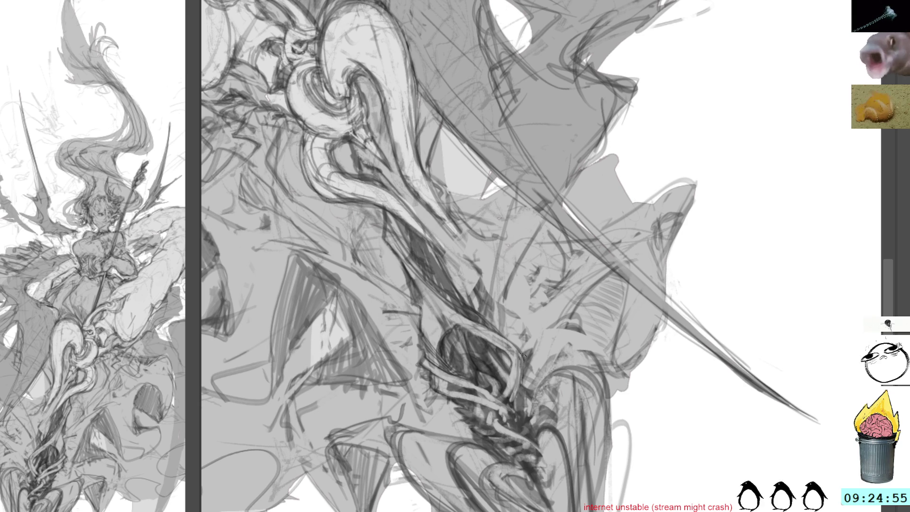
mouse_move(495, 222)
left_mouse_down()
mouse_move(538, 268)
mouse_move(580, 363)
left_mouse_up()
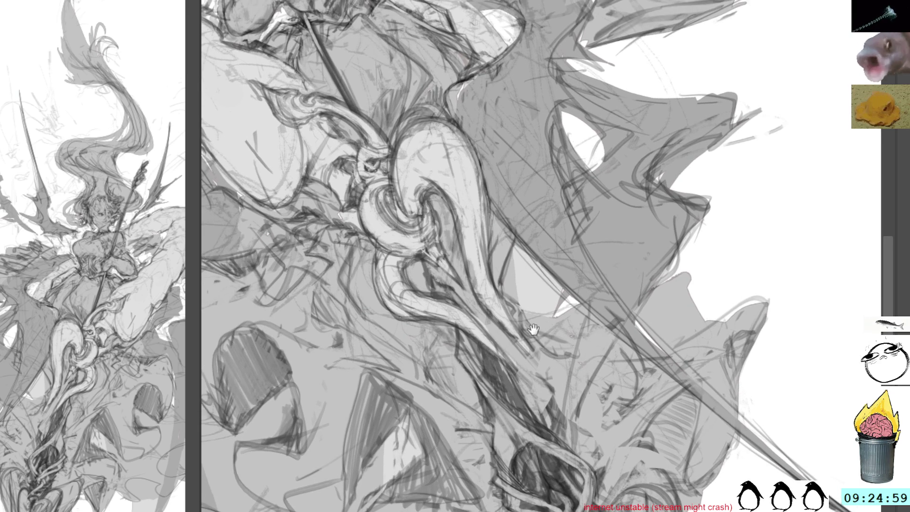
left_click_drag(524, 329, 534, 361)
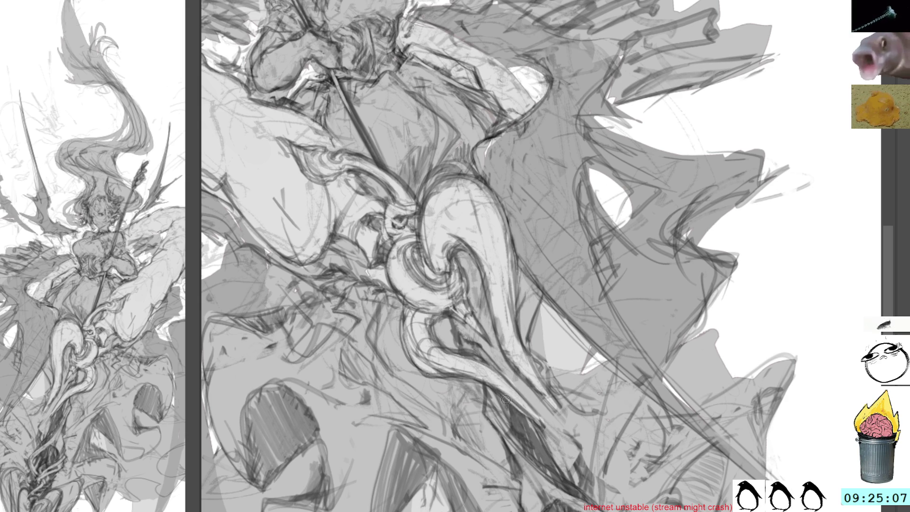
Build up dark shading along the shaft just below the heart-shaped ornament.
mouse_move(509, 397)
left_mouse_down()
mouse_move(533, 431)
mouse_move(540, 414)
mouse_move(521, 408)
mouse_move(545, 434)
left_mouse_up()
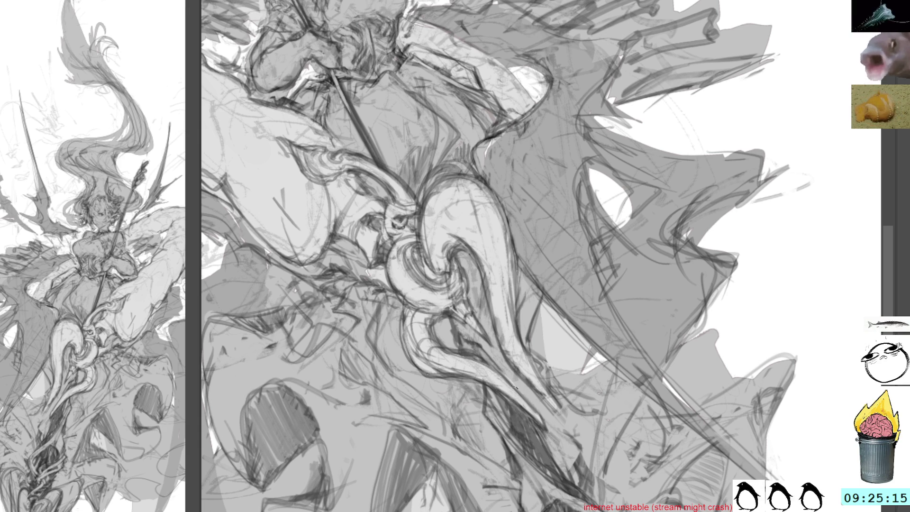
left_click_drag(526, 377, 550, 403)
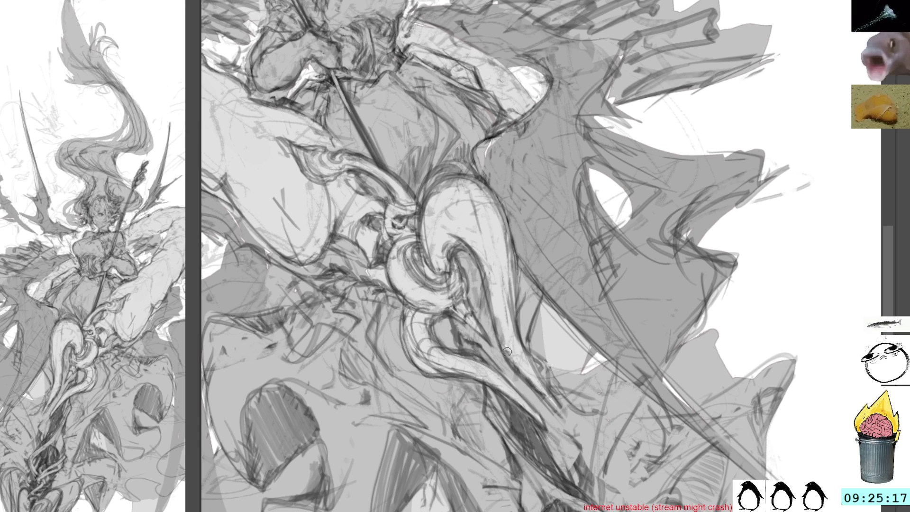
mouse_move(557, 413)
left_mouse_down()
mouse_move(526, 379)
mouse_move(568, 417)
left_mouse_up()
left_click_drag(540, 374, 568, 419)
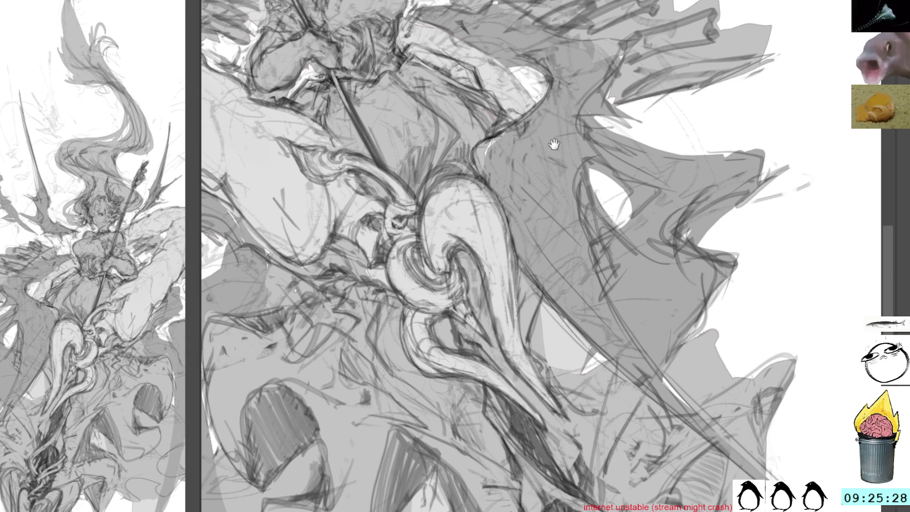
Turn the grey wing and drapery fills near-black, then switch to the heart ornament sketch.
scroll(555, 99, "up", 5)
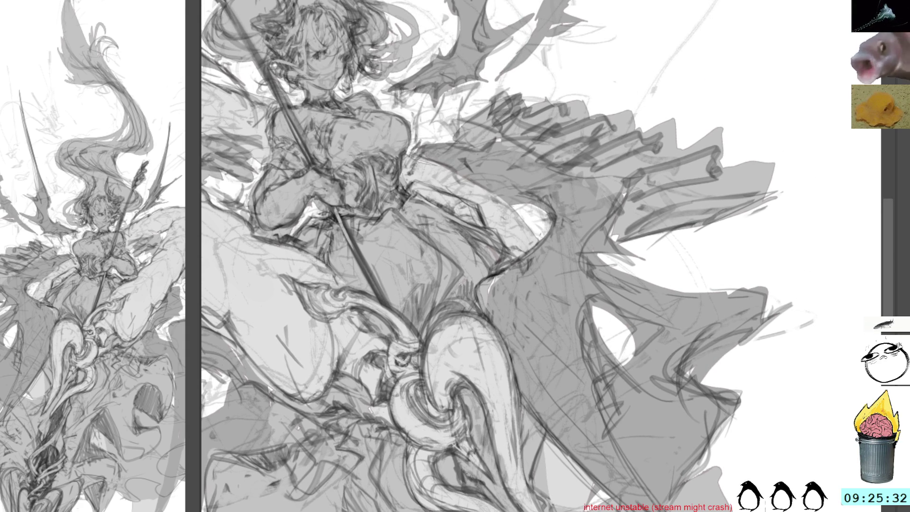
key("0")
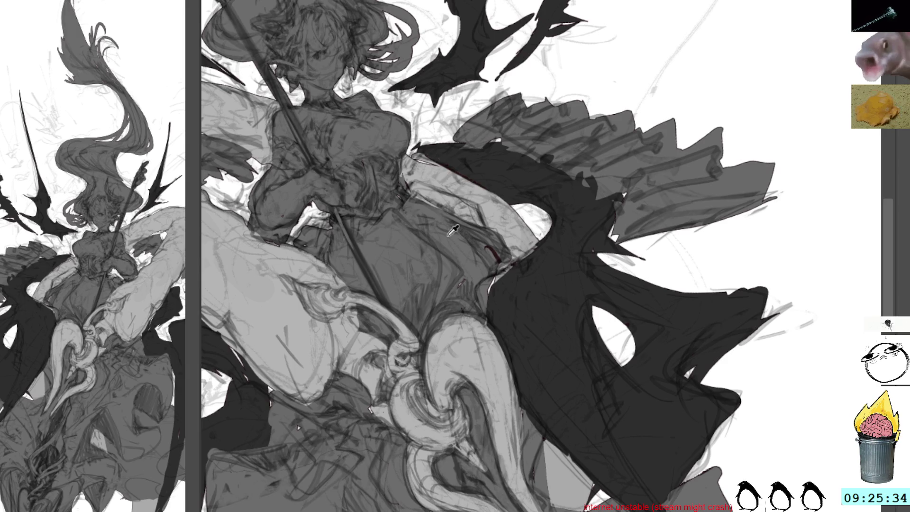
key("6")
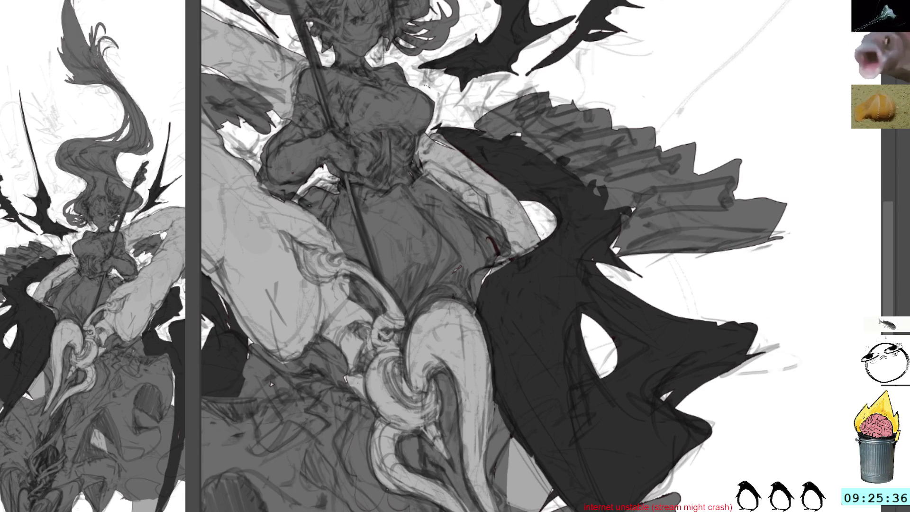
mouse_move(423, 163)
left_mouse_down()
mouse_move(486, 201)
mouse_move(472, 222)
mouse_move(421, 193)
left_mouse_up()
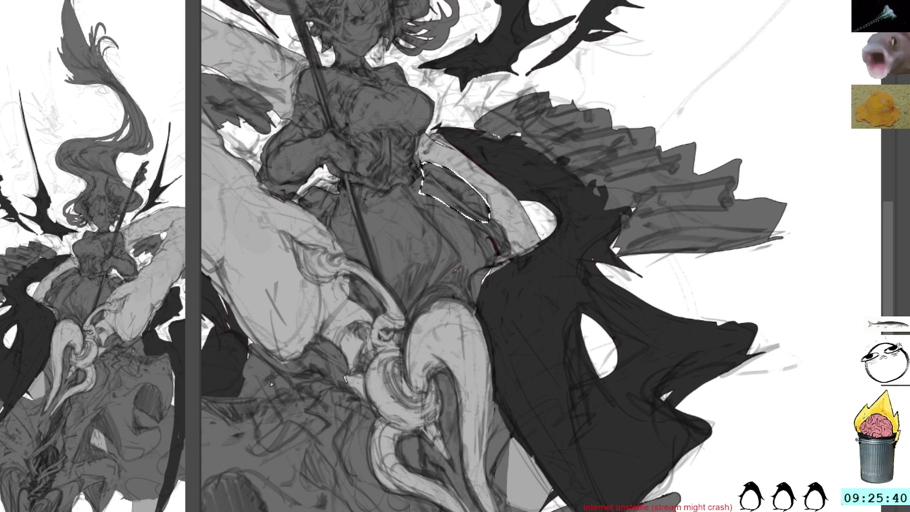
key("ctrl+d")
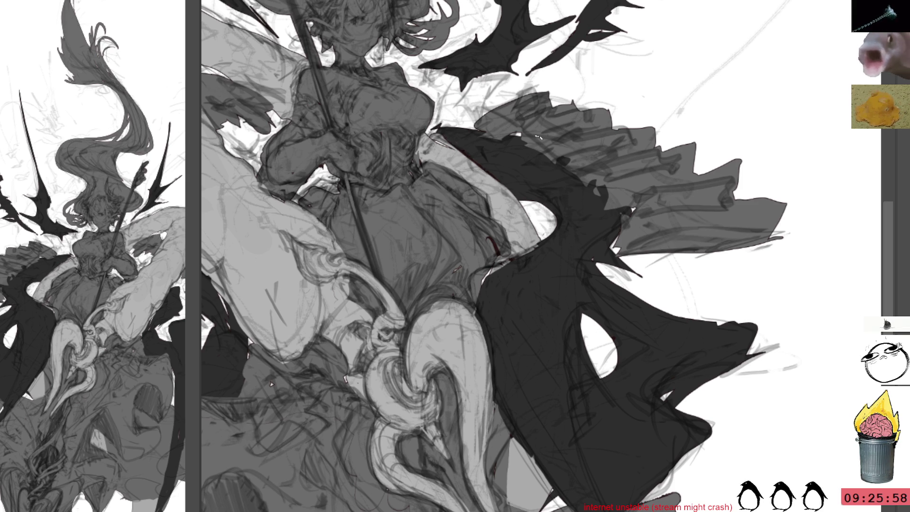
key("ctrl+Tab")
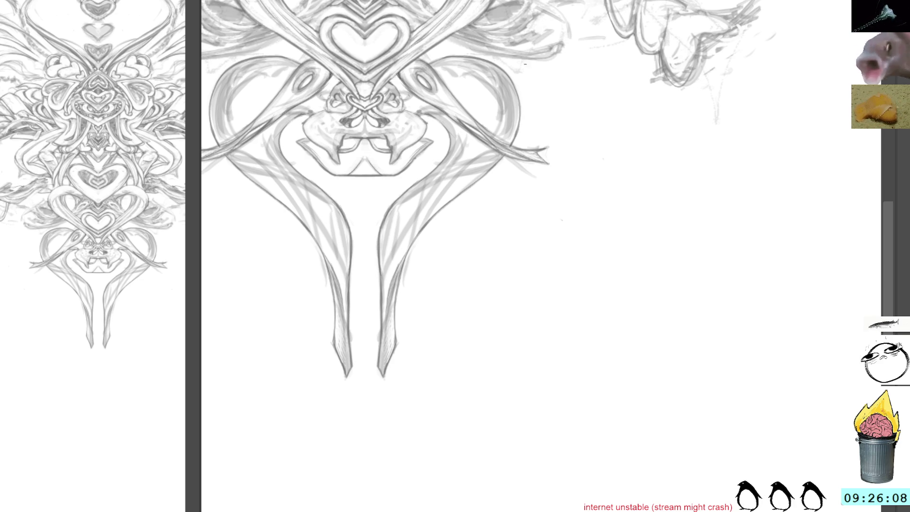
Pan and tilt the view across the heart sketch to the ribbons on the right.
left_click_drag(562, 101, 605, 291)
mouse_move(563, 65)
left_mouse_down()
mouse_move(594, 86)
mouse_move(599, 107)
left_mouse_up()
left_click_drag(664, 85, 665, 184)
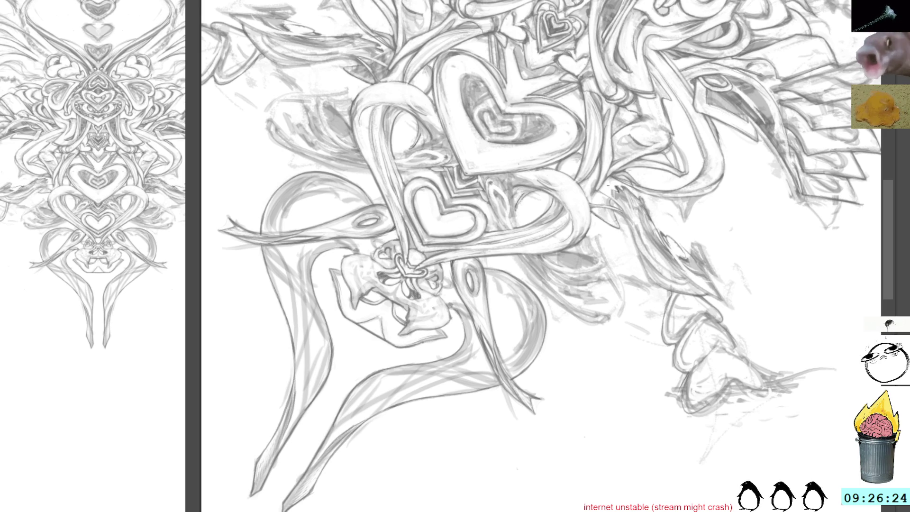
left_click_drag(592, 177, 609, 191)
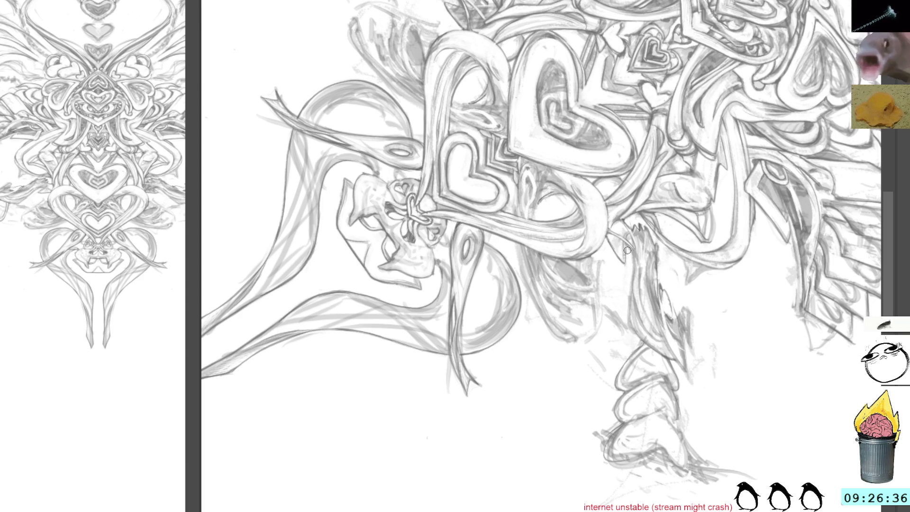
left_click_drag(617, 225, 577, 206)
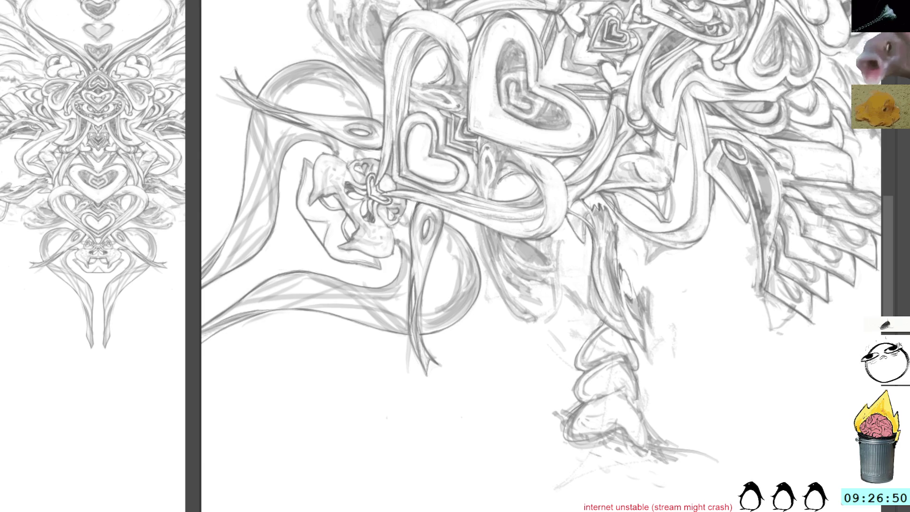
left_click_drag(650, 71, 553, 57)
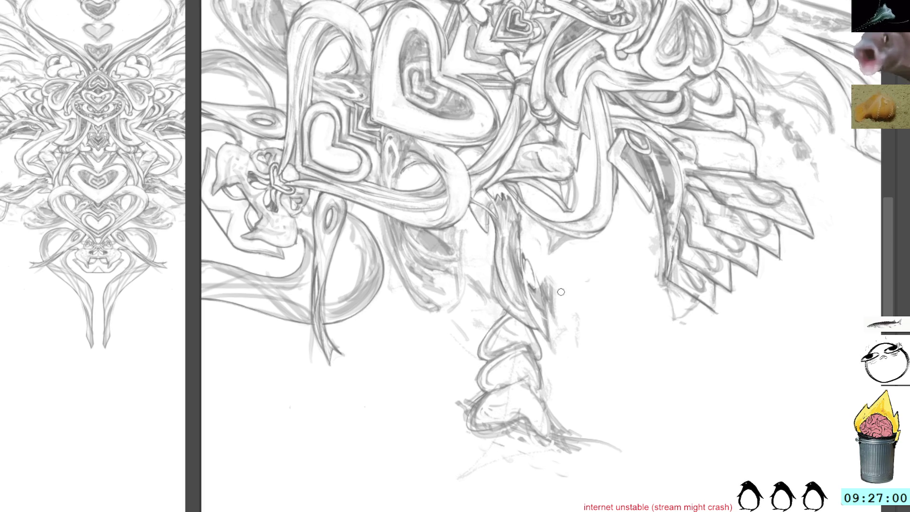
left_click_drag(713, 40, 733, 55)
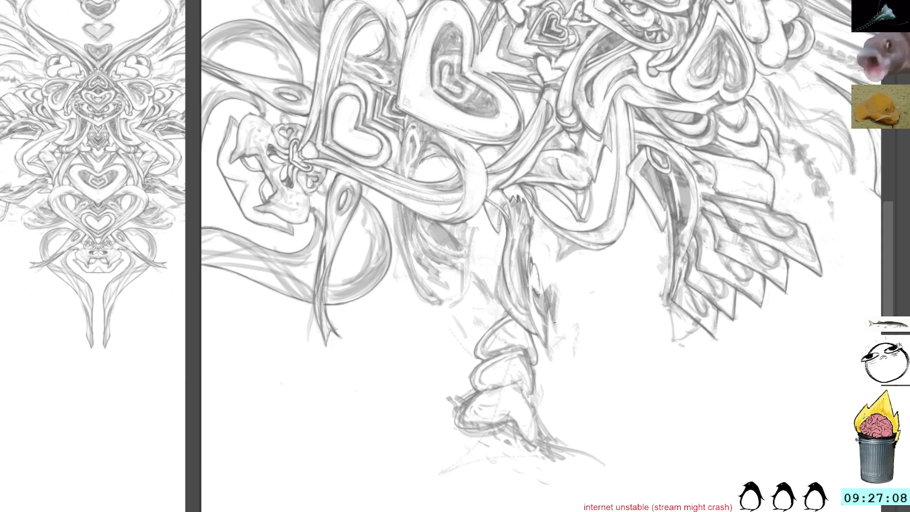
Shade the twisted stem below the heart tangle with faint dark strokes.
mouse_move(558, 310)
left_mouse_down()
mouse_move(549, 330)
mouse_move(554, 319)
left_mouse_up()
mouse_move(559, 273)
left_mouse_down()
mouse_move(548, 296)
mouse_move(534, 218)
mouse_move(535, 250)
mouse_move(552, 285)
mouse_move(542, 261)
left_mouse_up()
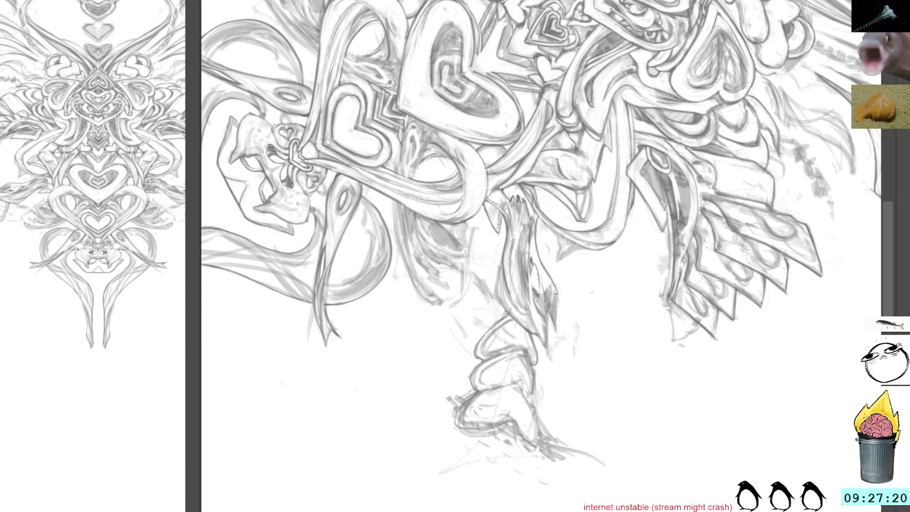
left_click_drag(559, 293, 554, 329)
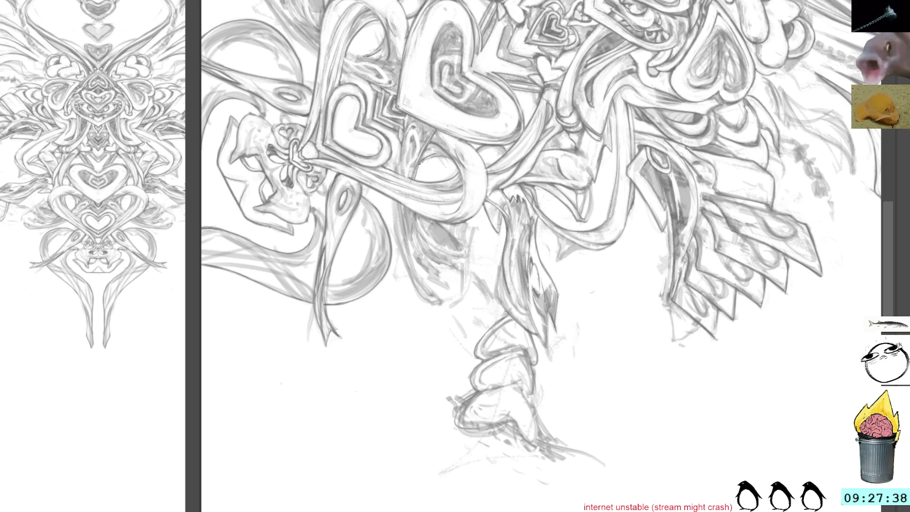
Rotate, pan and mirror the view to frame the heart tangle and shaded oval.
left_click_drag(608, 77, 439, 42)
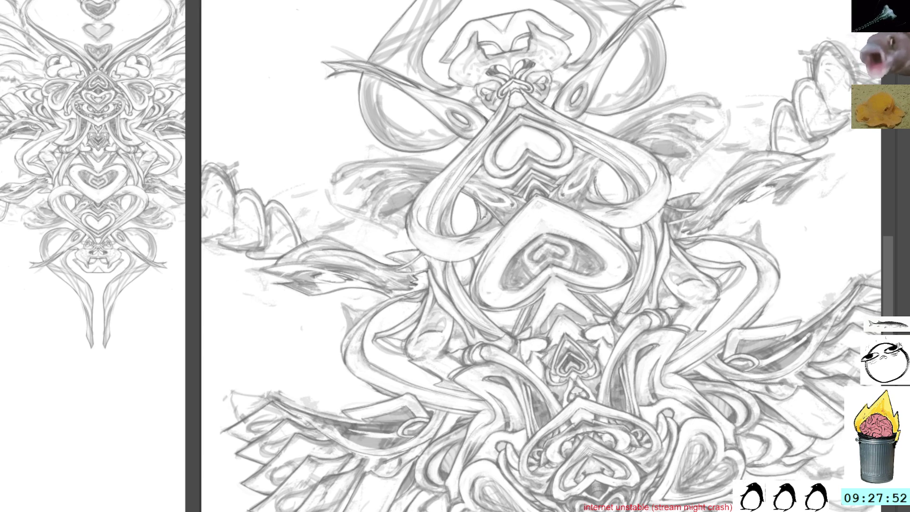
mouse_move(546, 137)
left_mouse_down()
mouse_move(549, 101)
mouse_move(576, 80)
left_mouse_up()
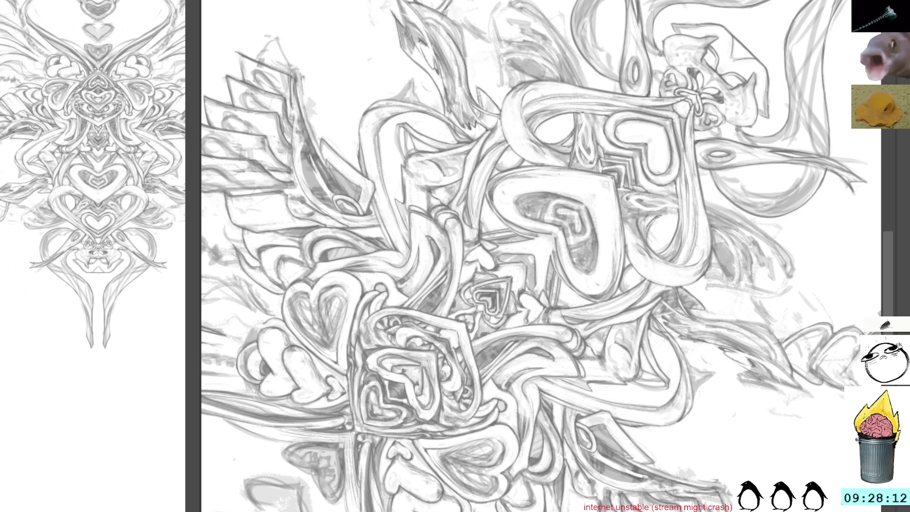
mouse_move(427, 308)
left_mouse_down()
mouse_move(488, 264)
mouse_move(571, 151)
mouse_move(555, 136)
left_mouse_up()
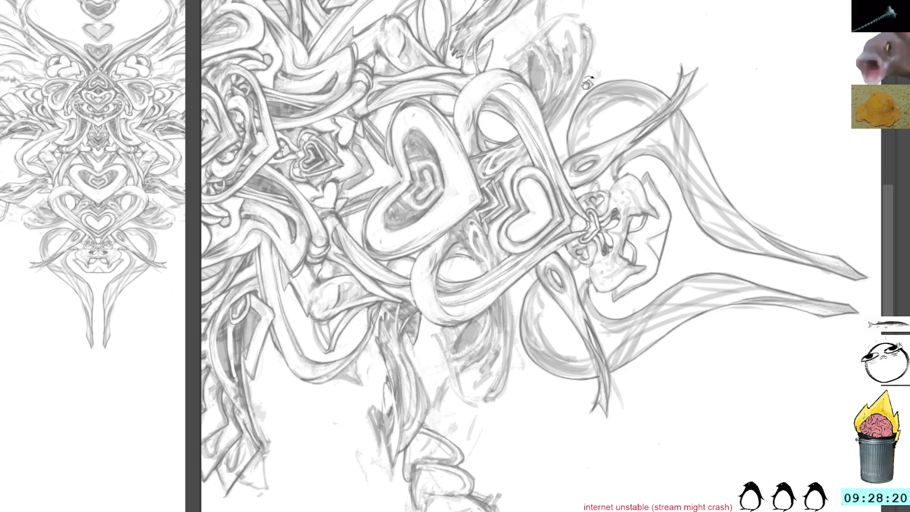
left_click_drag(588, 82, 470, 174)
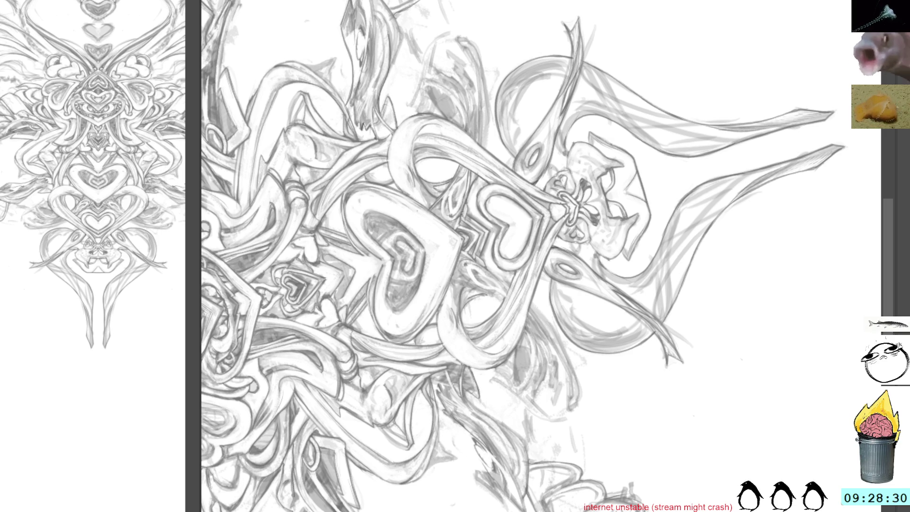
mouse_move(436, 203)
left_mouse_down()
mouse_move(454, 270)
mouse_move(523, 71)
left_mouse_up()
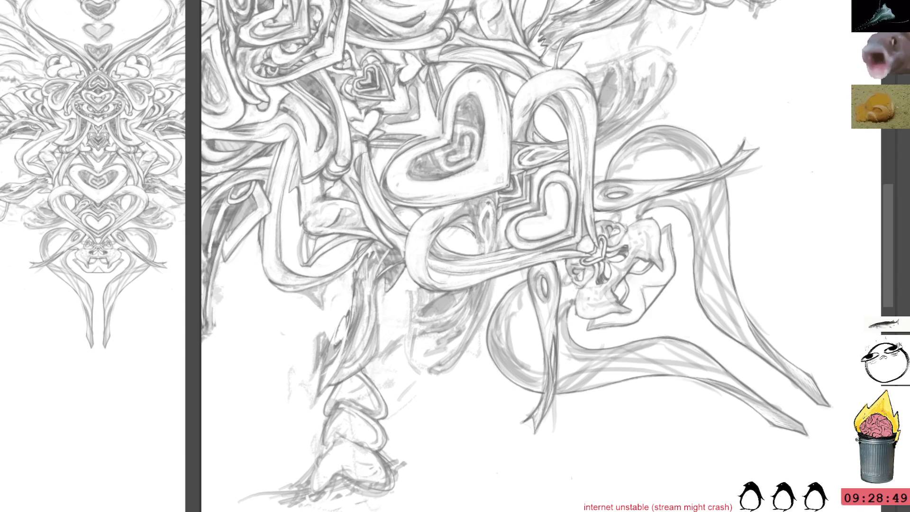
left_click_drag(401, 253, 444, 188)
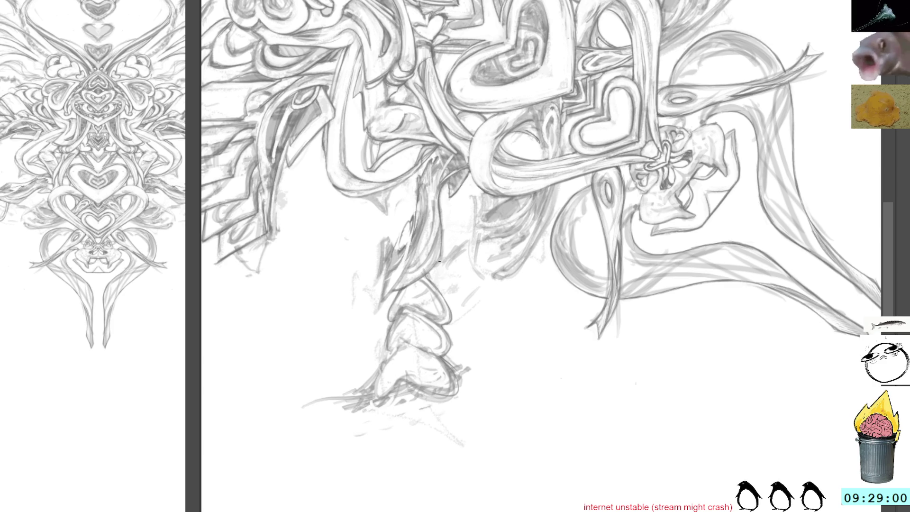
mouse_move(441, 226)
left_mouse_down()
mouse_move(492, 108)
mouse_move(440, 222)
left_mouse_up()
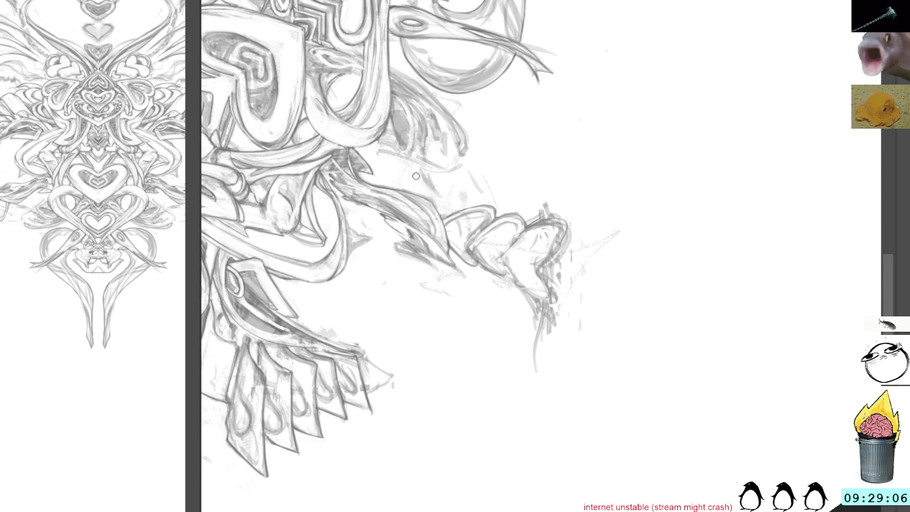
mouse_move(554, 88)
left_mouse_down()
mouse_move(599, 148)
mouse_move(519, 139)
left_mouse_up()
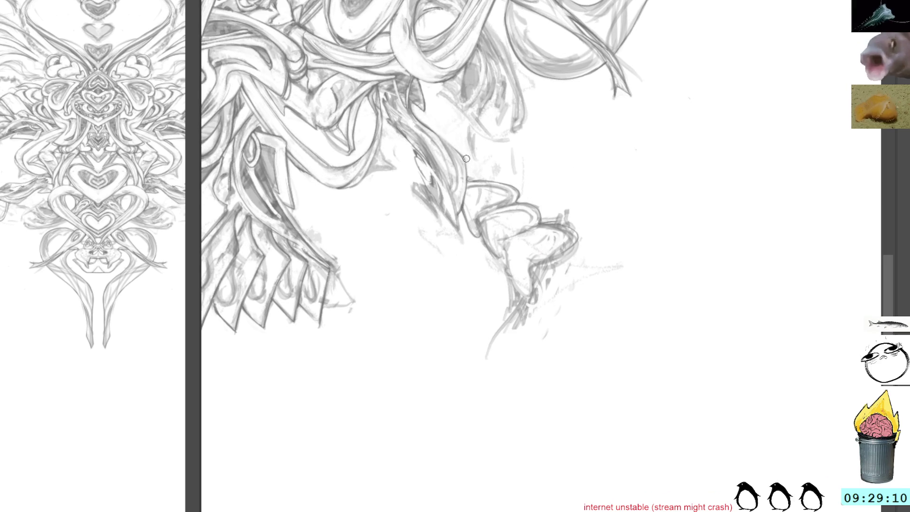
key("m")
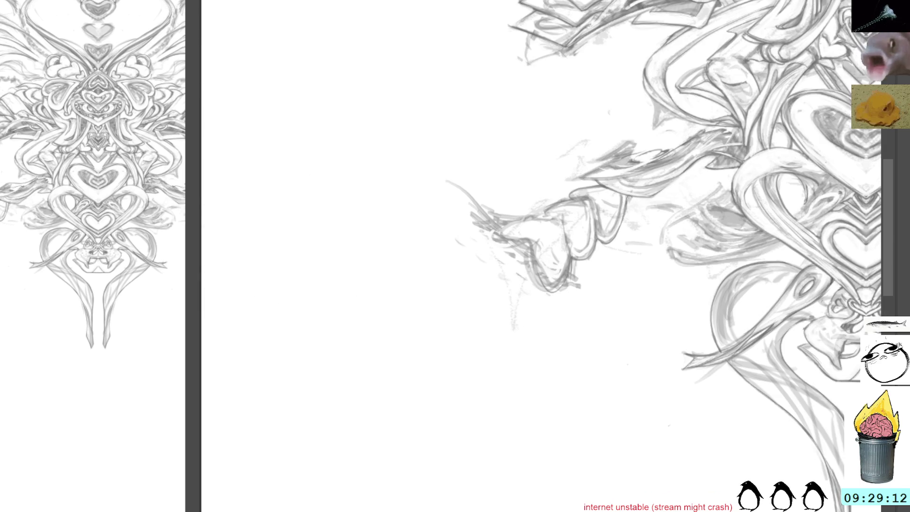
mouse_move(725, 82)
left_mouse_down()
mouse_move(554, 137)
mouse_move(422, 105)
mouse_move(508, 202)
mouse_move(456, 270)
left_mouse_up()
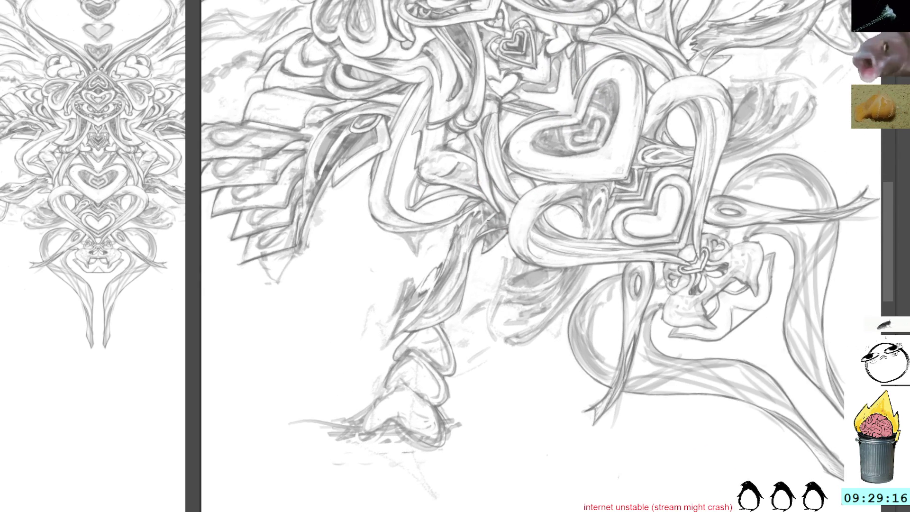
mouse_move(642, 258)
left_mouse_down()
mouse_move(611, 326)
mouse_move(637, 60)
left_mouse_up()
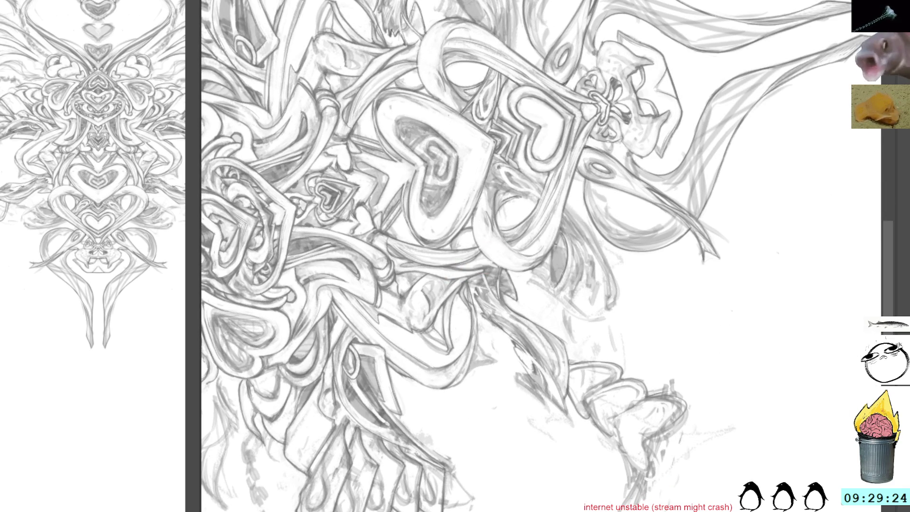
Brush dark shading into the oval, then rotate the view back upright.
mouse_move(552, 260)
left_mouse_down()
mouse_move(559, 287)
mouse_move(555, 244)
mouse_move(557, 268)
left_mouse_up()
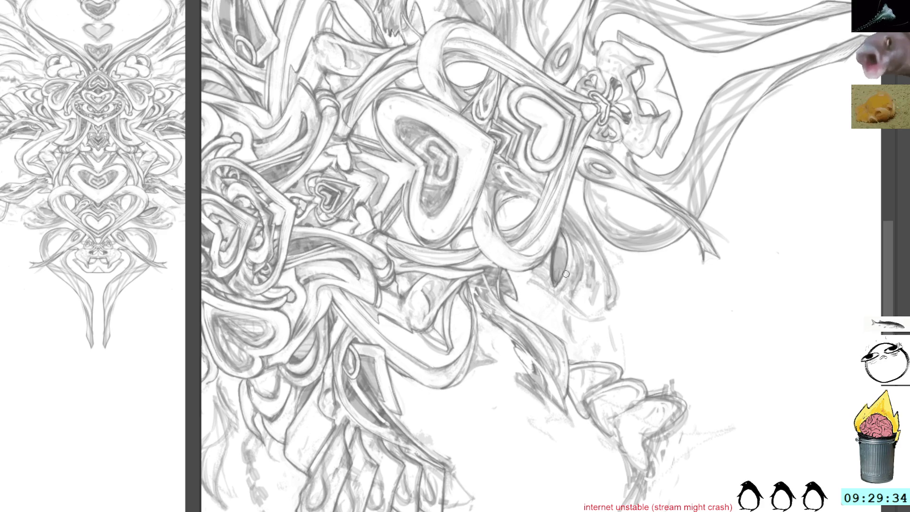
key("4")
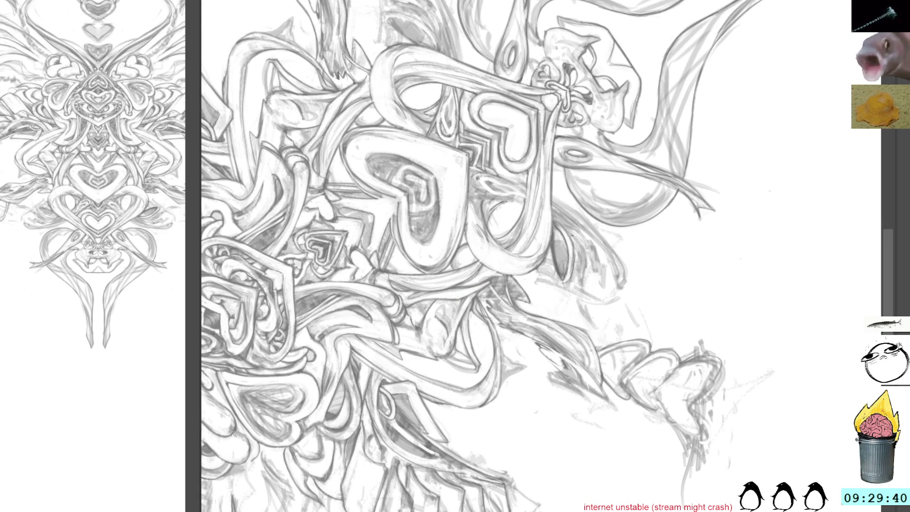
key("6")
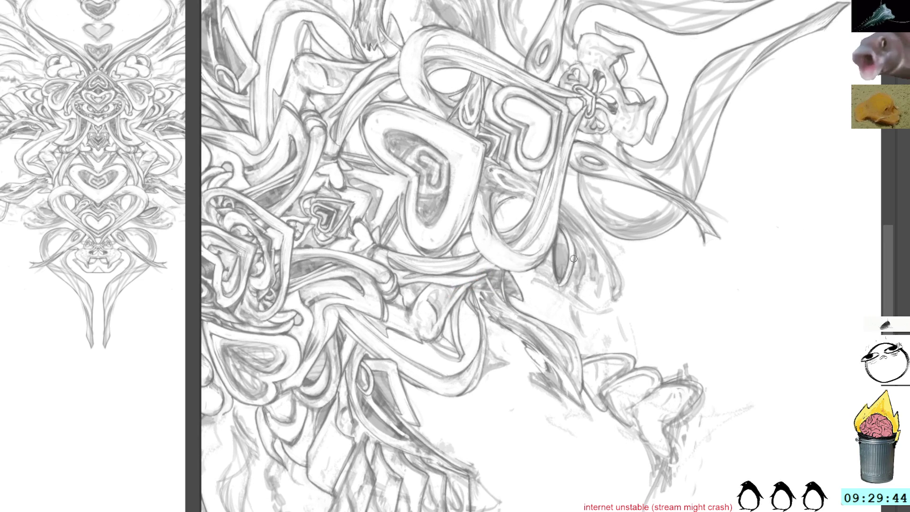
key("6")
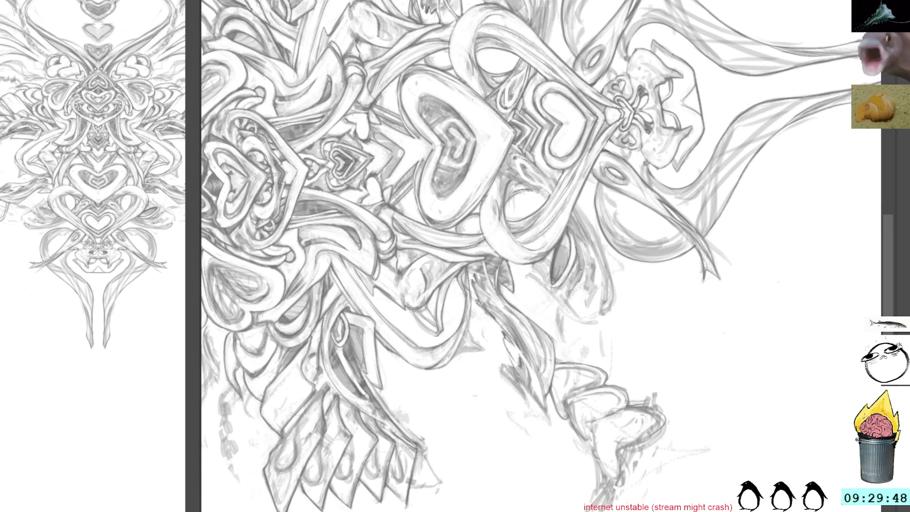
key("6")
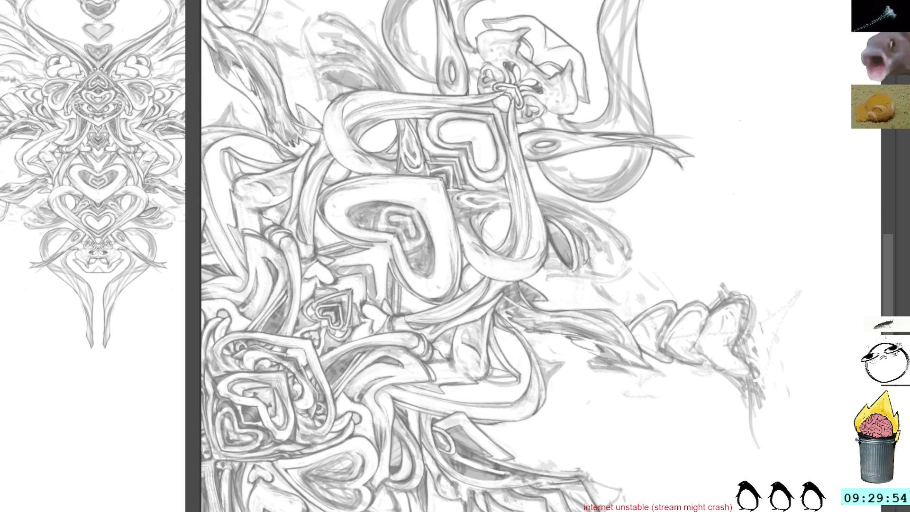
mouse_move(584, 264)
left_mouse_down()
mouse_move(616, 237)
mouse_move(584, 214)
left_mouse_up()
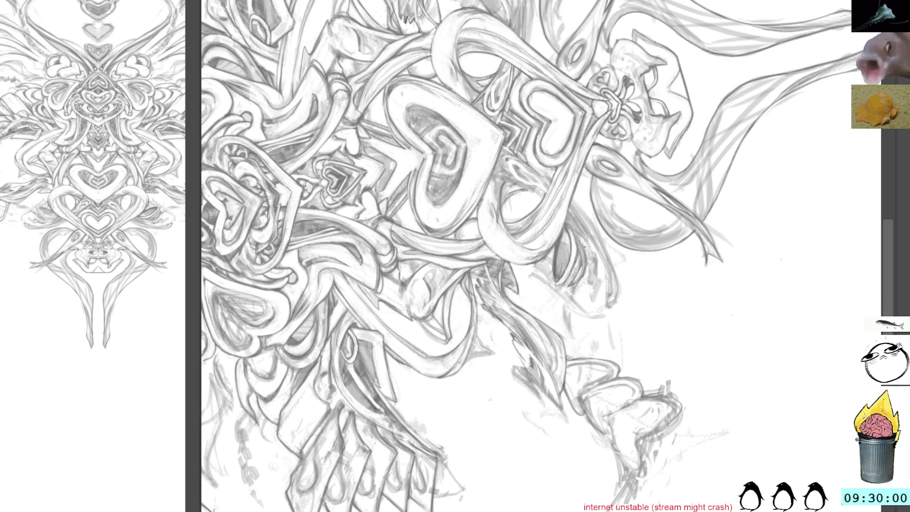
Reset the view upright, zoom out to the whole symmetrical drawing, then temporarily hide the sketch.
key("5")
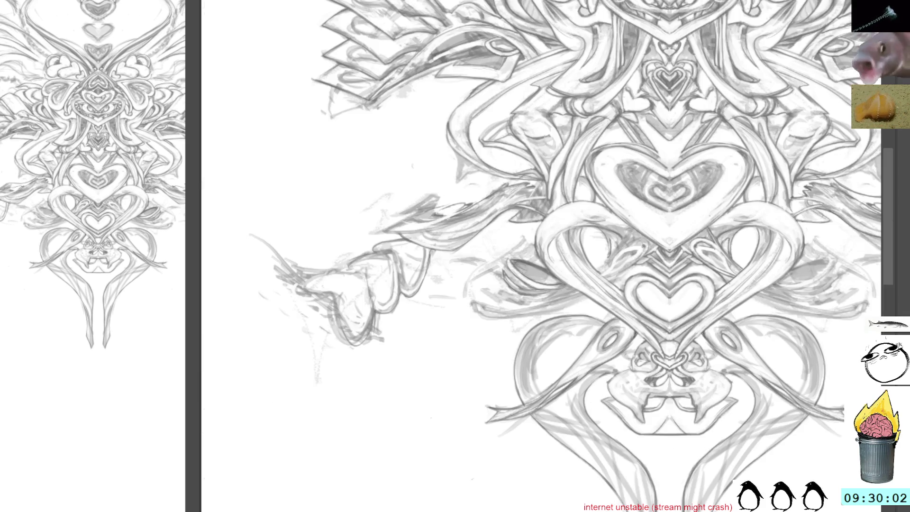
scroll(734, 31, "up", 3)
left_click_drag(734, 31, 690, 66)
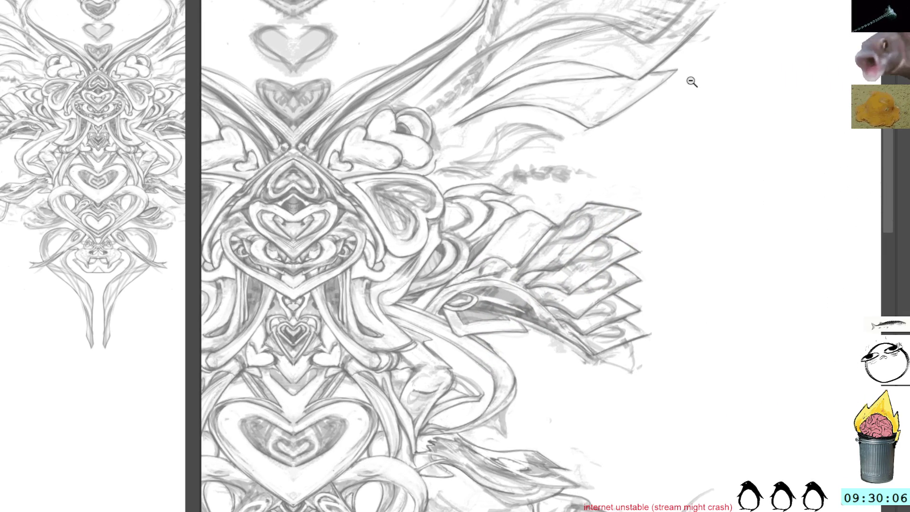
key("minus")
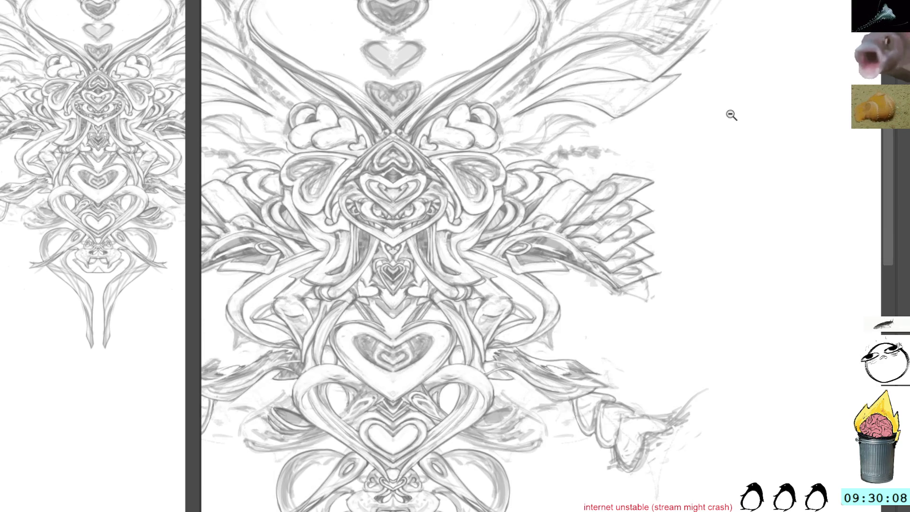
key("minus")
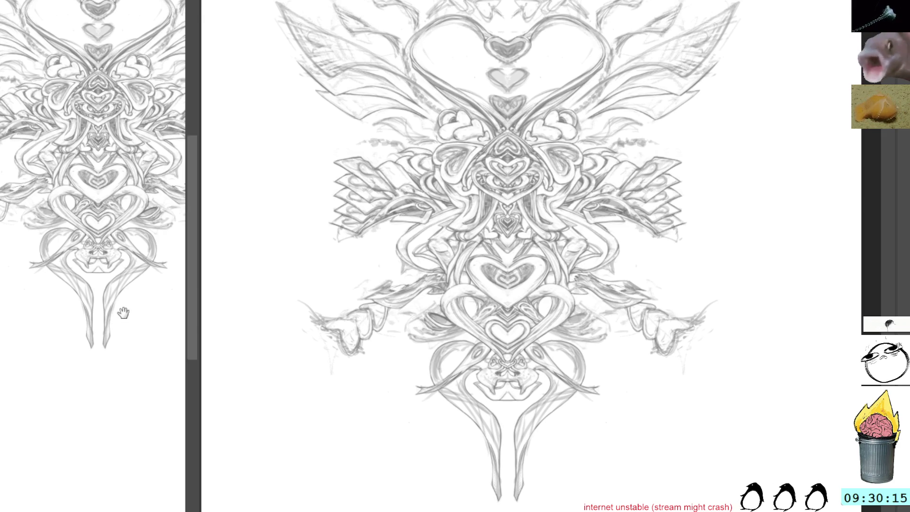
scroll(135, 213, "up", 5)
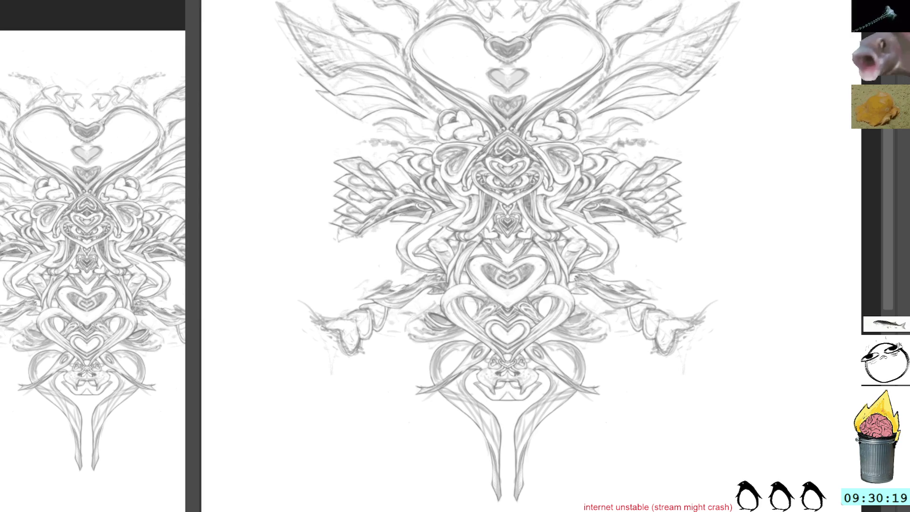
key("Delete")
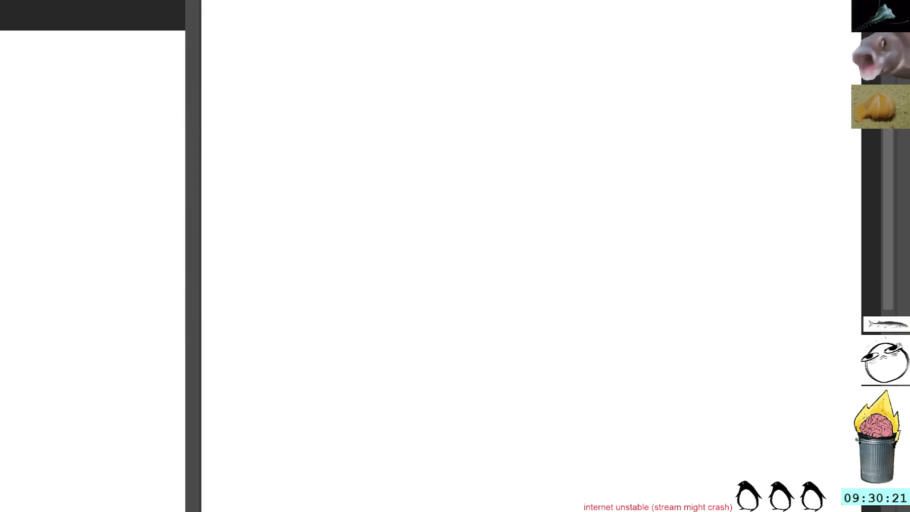
Restore the sketch, lighten the black wing and hair shapes to grey, and mirror-check the proportions.
key("ctrl+z")
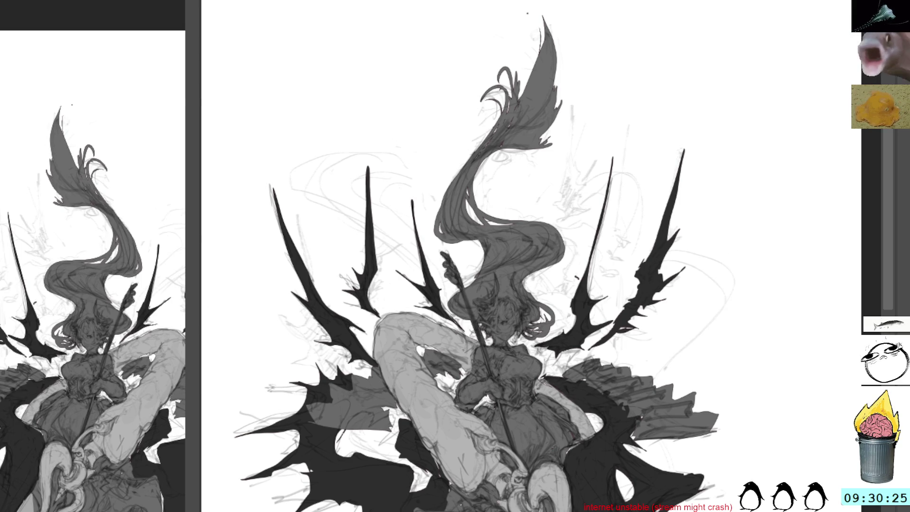
key("ctrl+z")
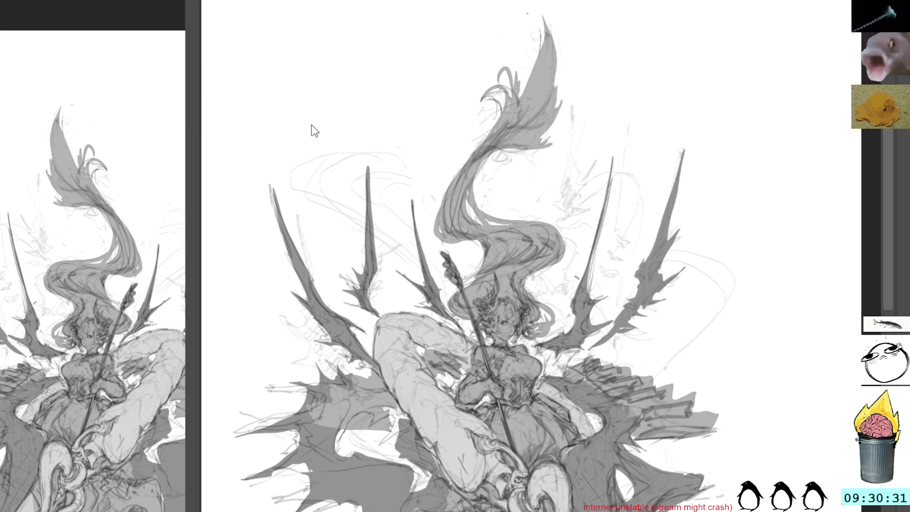
key("m")
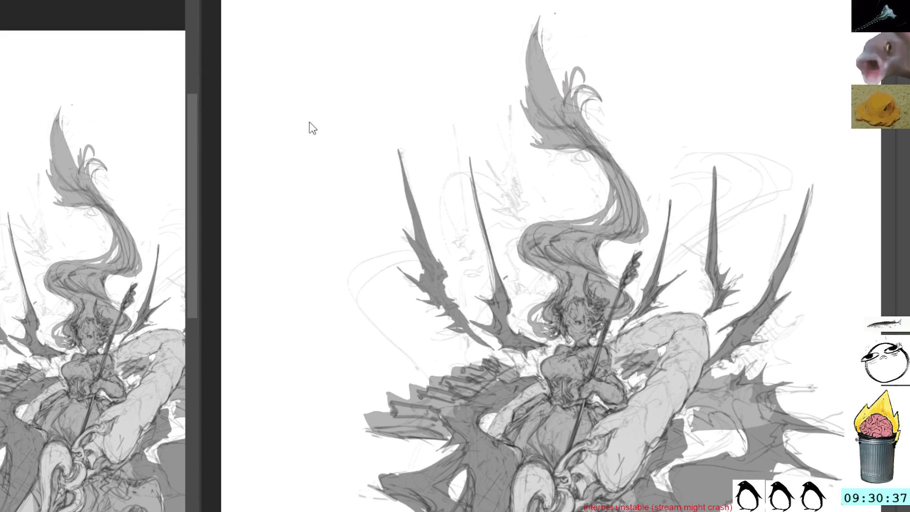
key("m")
Zoom in on the woman's face and hair, and hide the dark line art to check the flat shapes.
left_click_drag(105, 303, 104, 127)
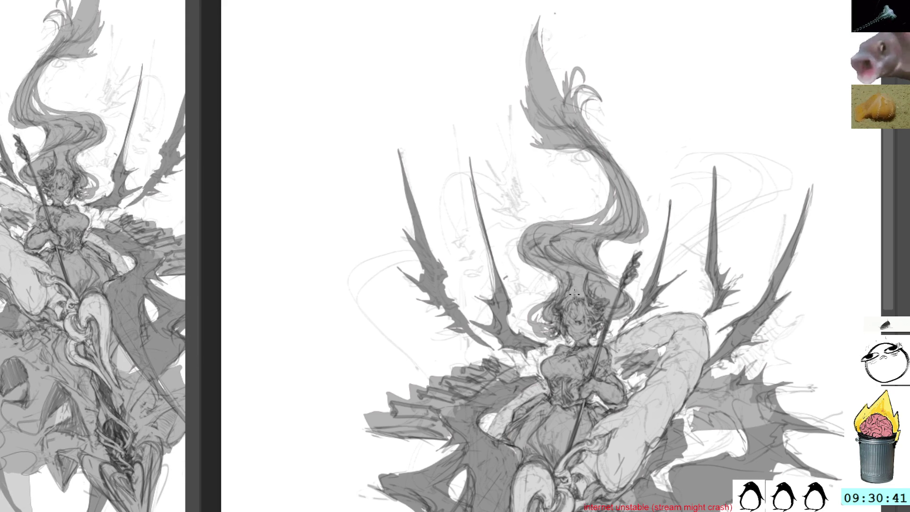
mouse_move(574, 294)
left_mouse_down()
mouse_move(525, 236)
mouse_move(501, 161)
mouse_move(510, 225)
left_mouse_up()
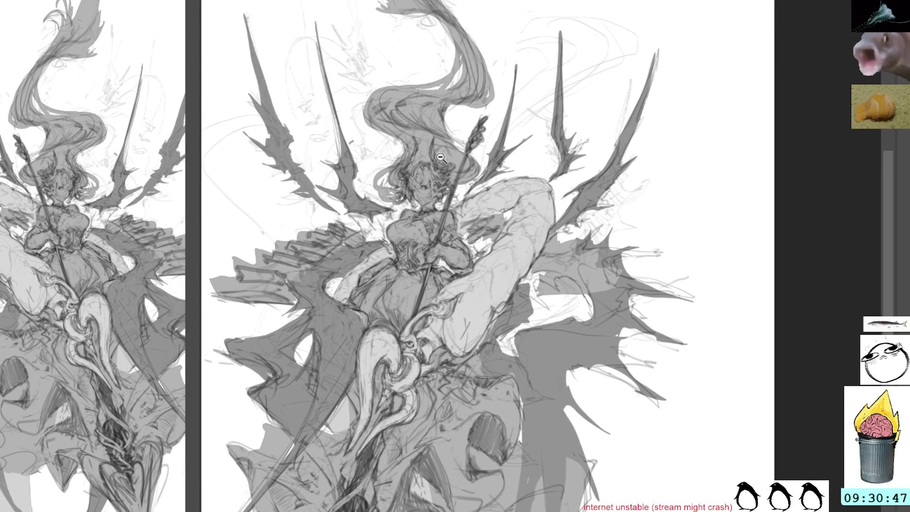
left_click(387, 193)
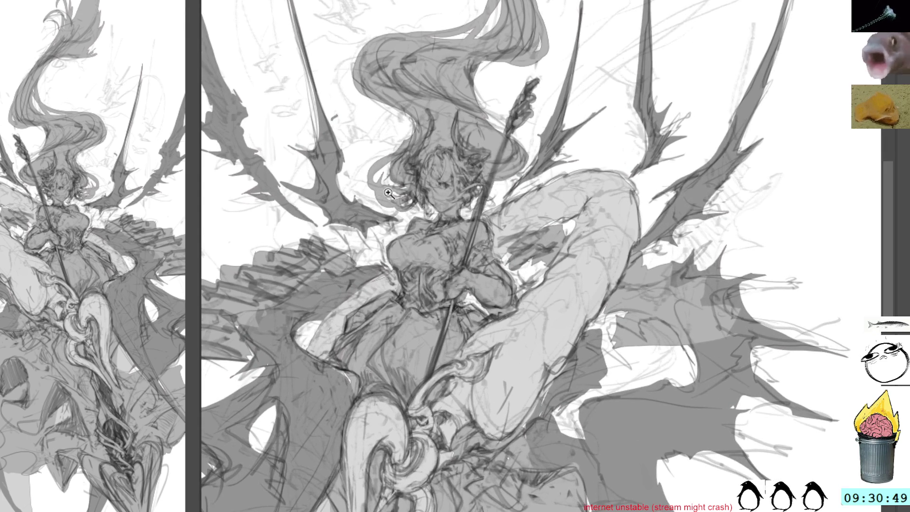
left_click(390, 192)
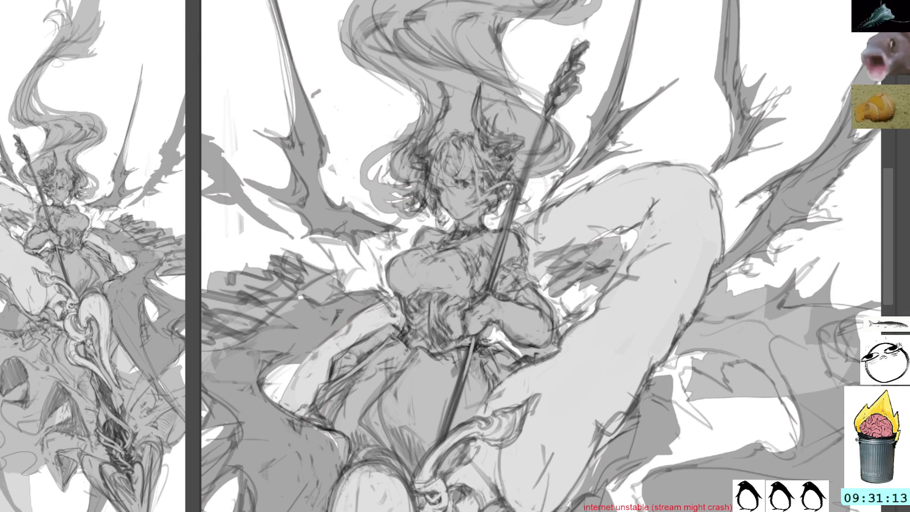
key("ctrl+comma")
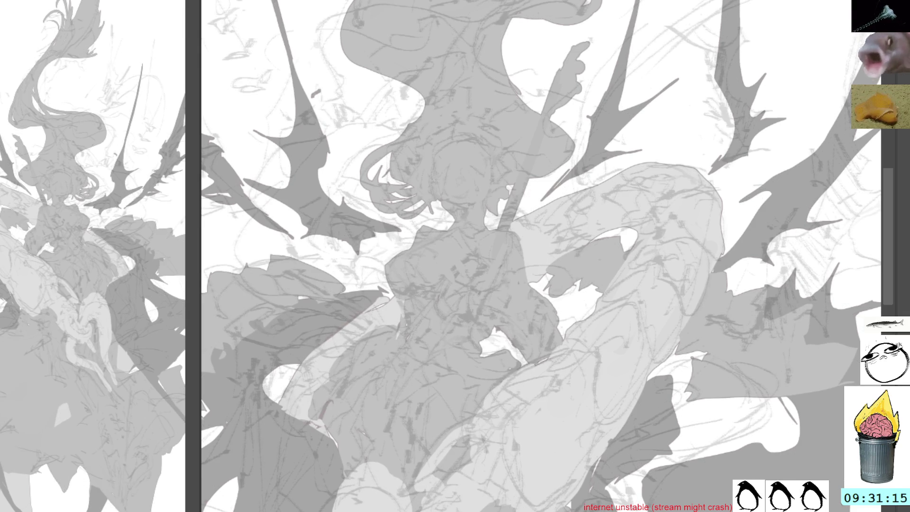
Show the dark line art over the flat shapes again and move the view to the torso and arms.
key("ctrl+comma")
key("ctrl+comma")
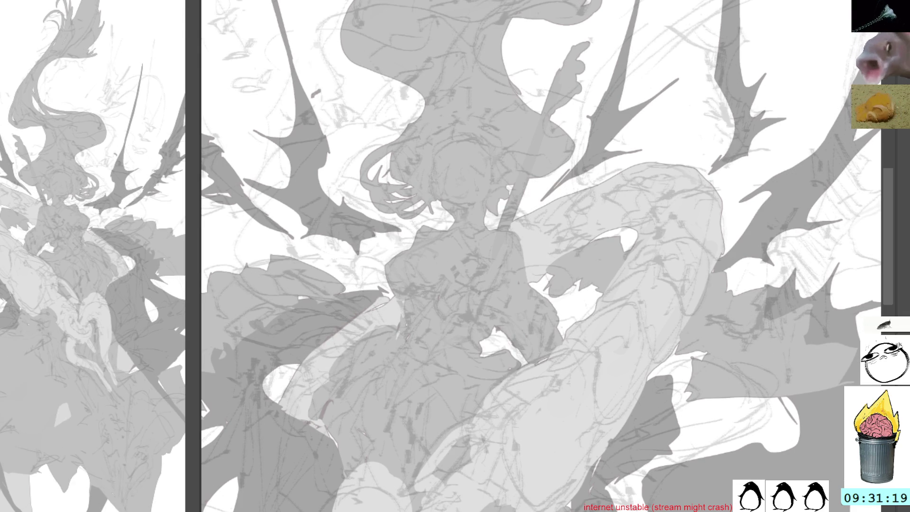
key("ctrl+comma")
mouse_move(380, 268)
left_mouse_down()
mouse_move(405, 211)
mouse_move(416, 157)
mouse_move(409, 138)
left_mouse_up()
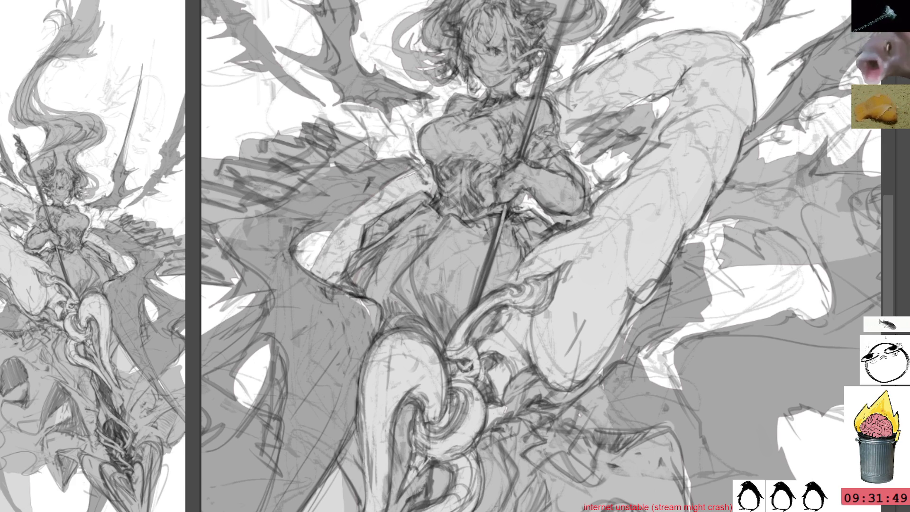
Sketch dark lines along the wing, its spike and the wing bone.
left_click_drag(459, 256, 504, 137)
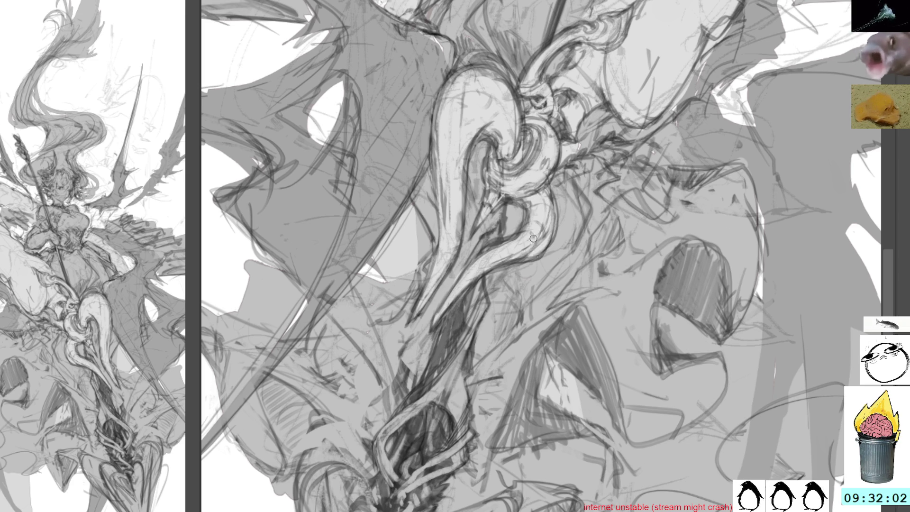
mouse_move(720, 256)
left_mouse_down()
mouse_move(618, 236)
mouse_move(517, 184)
mouse_move(574, 43)
mouse_move(531, 262)
mouse_move(540, 254)
left_mouse_up()
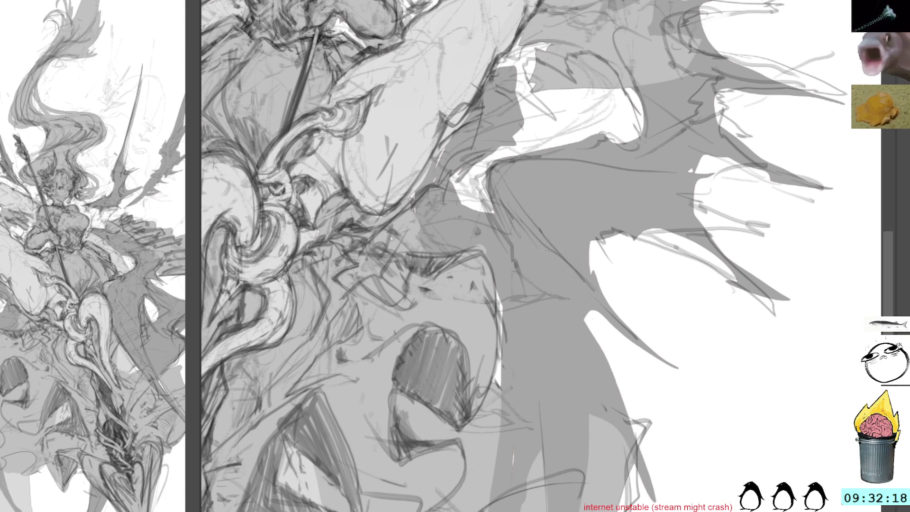
mouse_move(662, 32)
left_mouse_down()
mouse_move(583, 199)
mouse_move(597, 216)
left_mouse_up()
left_click_drag(426, 114, 471, 233)
mouse_move(469, 286)
left_mouse_down()
mouse_move(478, 339)
mouse_move(473, 325)
mouse_move(471, 377)
left_mouse_up()
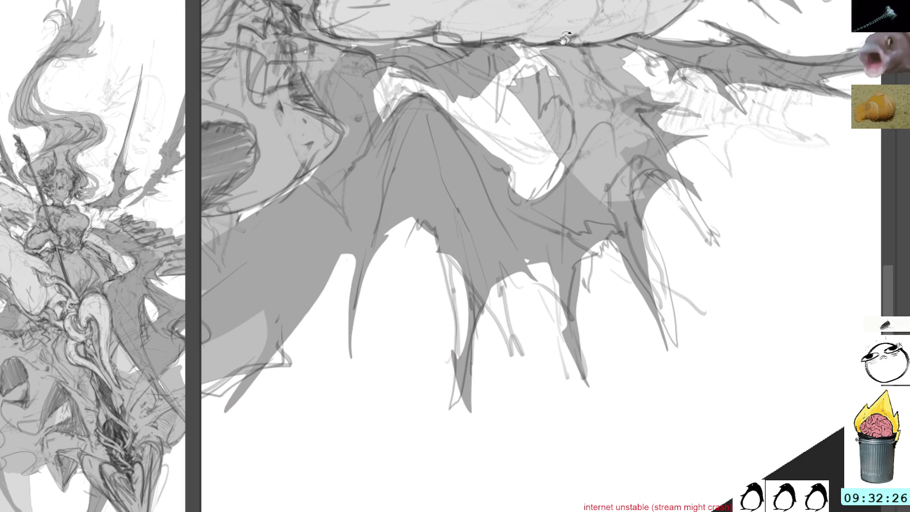
left_click_drag(564, 39, 512, 95)
mouse_move(366, 165)
left_mouse_down()
mouse_move(390, 357)
mouse_move(413, 433)
left_mouse_up()
Draw a long stroke down the wing edge and thicken it with repeated strokes.
mouse_move(528, 228)
left_mouse_down()
mouse_move(420, 263)
mouse_move(380, 200)
left_mouse_up()
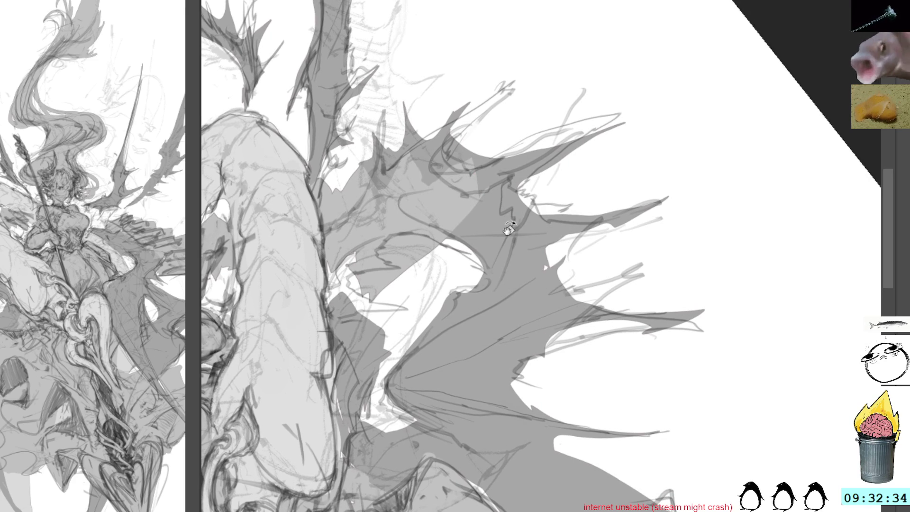
left_click_drag(507, 231, 509, 233)
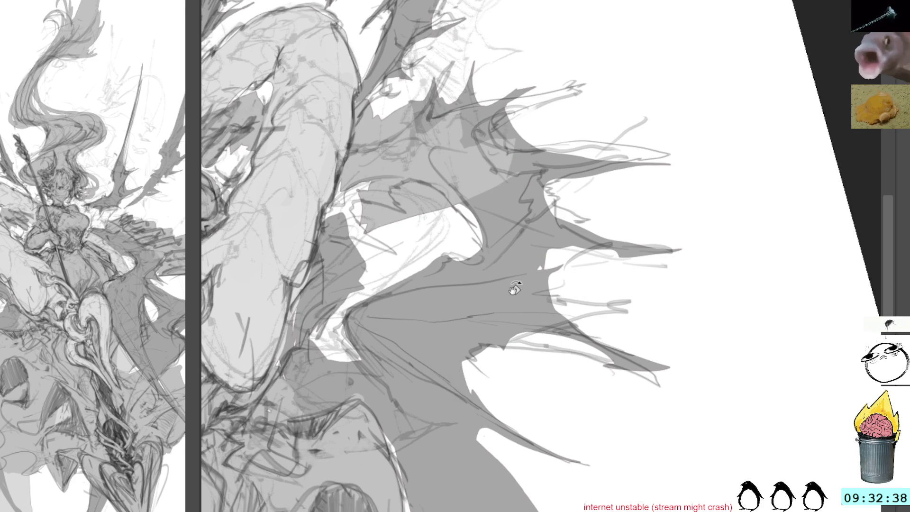
left_click_drag(513, 287, 469, 183)
left_click_drag(287, 150, 302, 173)
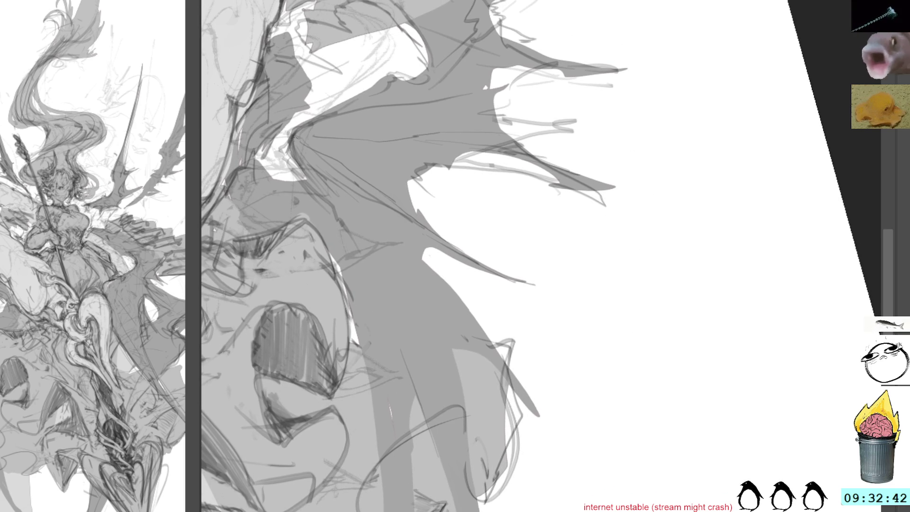
mouse_move(287, 136)
left_mouse_down()
mouse_move(318, 192)
mouse_move(415, 282)
left_mouse_up()
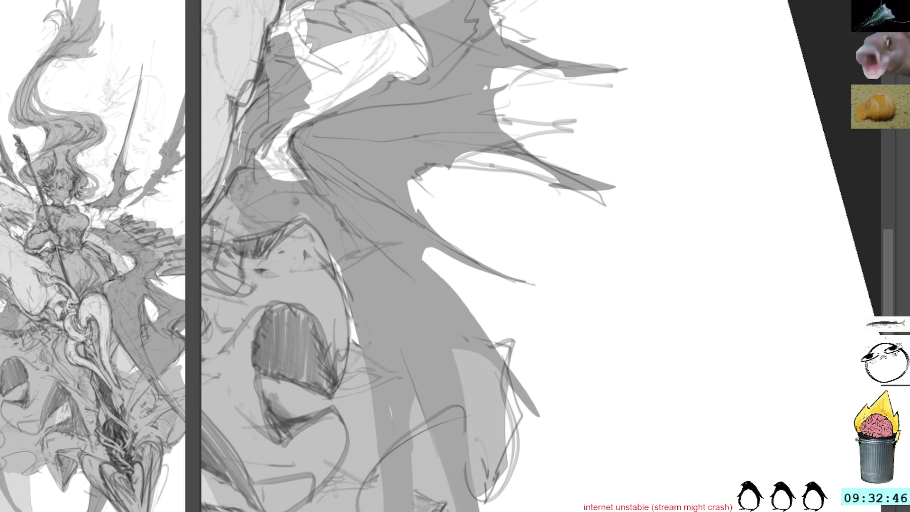
left_click_drag(393, 250, 536, 411)
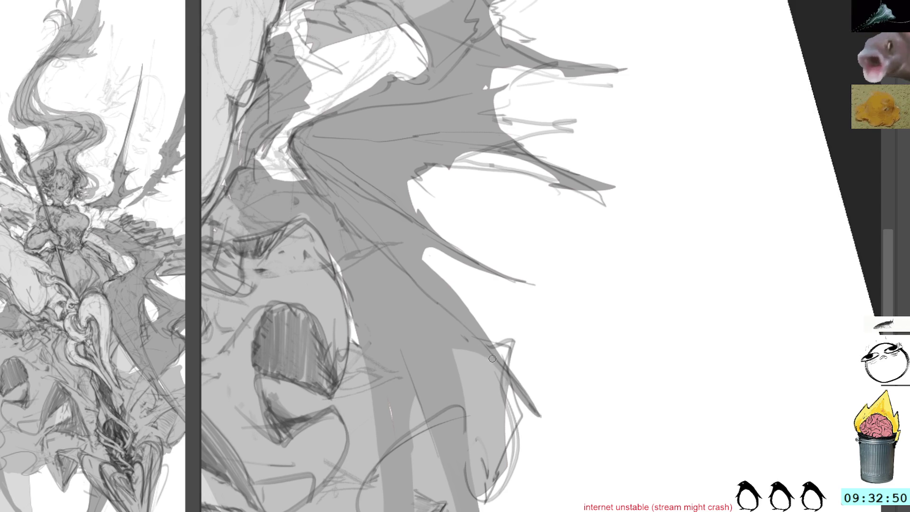
left_click_drag(497, 362, 543, 420)
left_click_drag(518, 387, 543, 419)
left_click_drag(506, 364, 533, 403)
left_click_drag(497, 351, 509, 365)
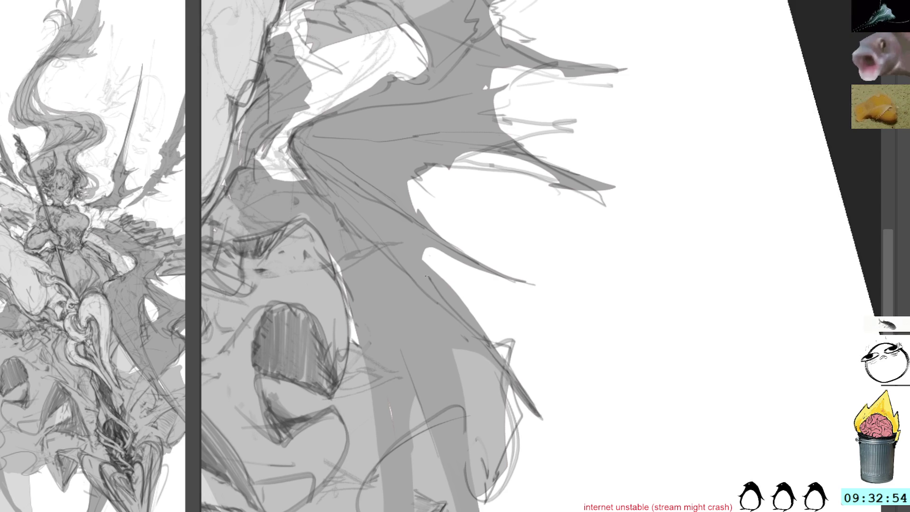
Outline the notch edge and lower wing spike, and fill the white notch edge with grey.
left_click_drag(400, 171, 438, 239)
left_click_drag(417, 244, 479, 320)
left_click_drag(405, 187, 426, 225)
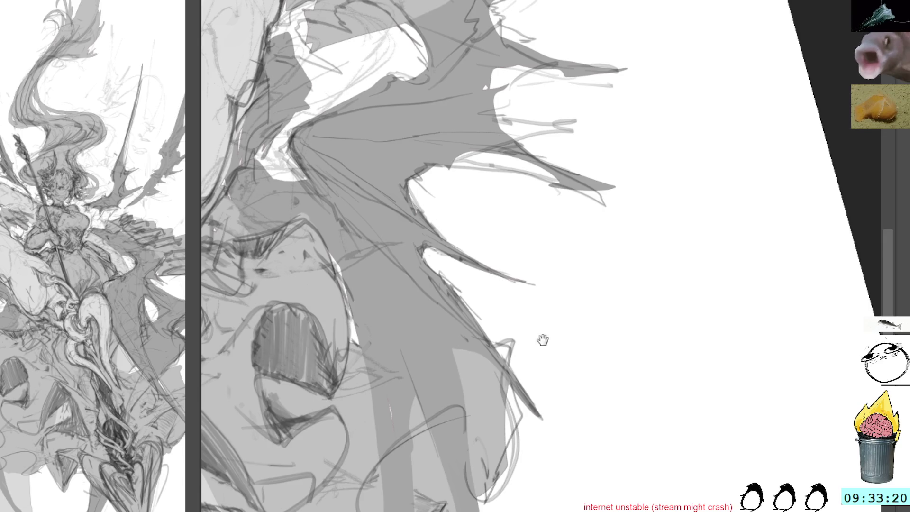
left_click_drag(544, 341, 504, 201)
mouse_move(481, 263)
left_mouse_down()
mouse_move(436, 220)
mouse_move(406, 216)
mouse_move(406, 259)
left_mouse_up()
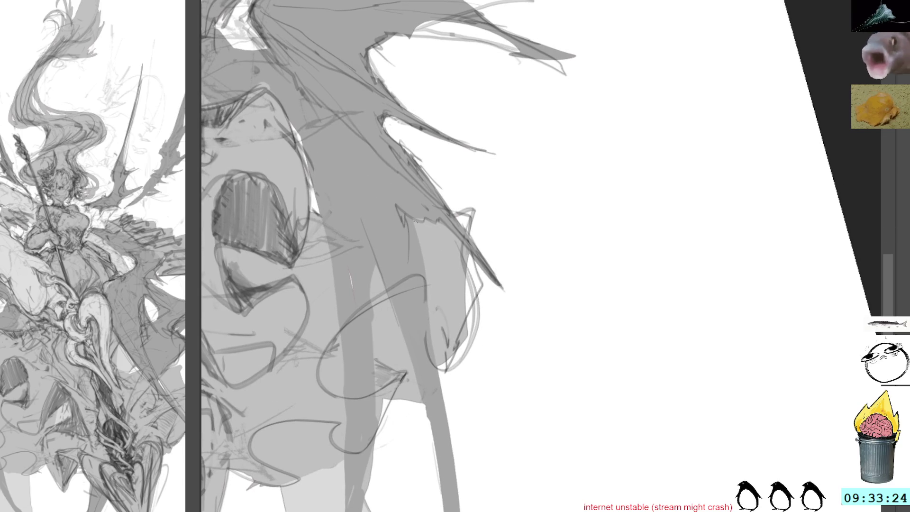
left_click_drag(421, 217, 432, 341)
left_click_drag(389, 285, 419, 258)
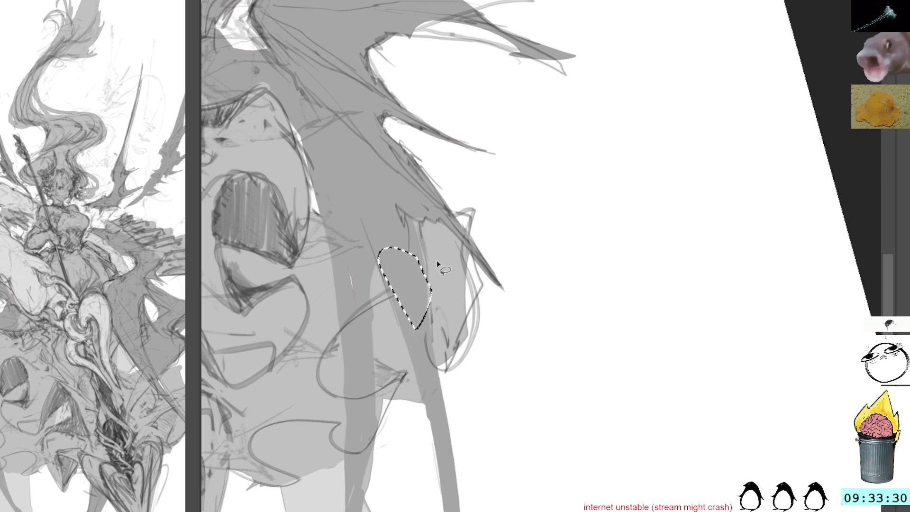
key("ctrl+d")
Draw a long stroke down the drapery and widen the reference view of the whole figure.
mouse_move(483, 239)
left_mouse_down()
mouse_move(473, 194)
mouse_move(493, 189)
mouse_move(559, 374)
mouse_move(515, 119)
left_mouse_up()
mouse_move(361, 2)
left_mouse_down()
mouse_move(437, 145)
mouse_move(484, 273)
mouse_move(531, 493)
left_mouse_up()
mouse_move(545, 337)
left_mouse_down()
mouse_move(632, 198)
mouse_move(582, 215)
mouse_move(605, 179)
mouse_move(609, 134)
mouse_move(634, 106)
mouse_move(625, 2)
left_mouse_up()
mouse_move(674, 122)
left_mouse_down()
mouse_move(634, 136)
mouse_move(721, 256)
mouse_move(718, 364)
mouse_move(646, 166)
mouse_move(702, 19)
left_mouse_up()
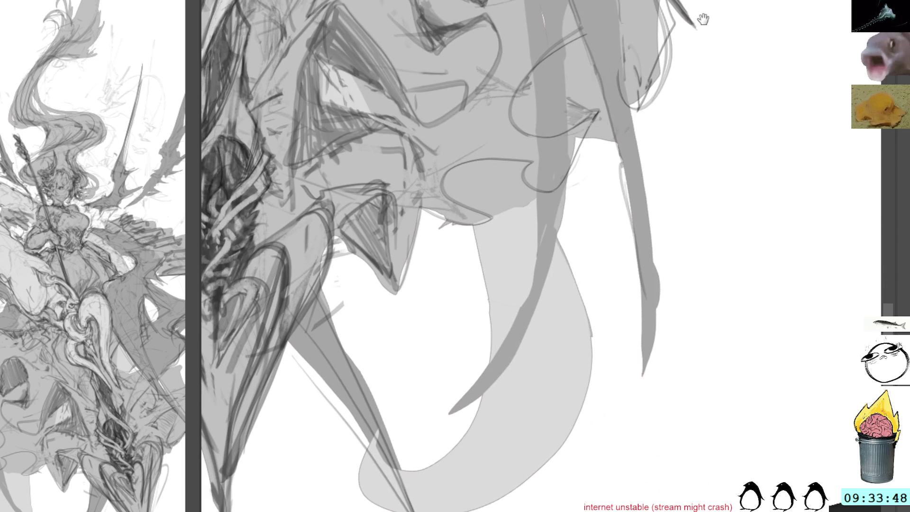
mouse_move(640, 28)
left_mouse_down()
mouse_move(650, 138)
mouse_move(715, 38)
mouse_move(589, 157)
left_mouse_up()
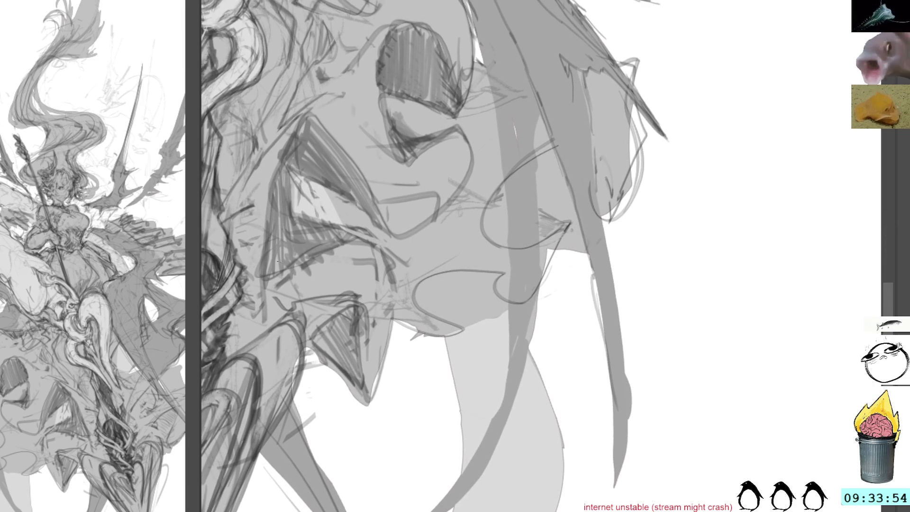
left_click_drag(198, 287, 414, 260)
scroll(290, 284, "up", 4)
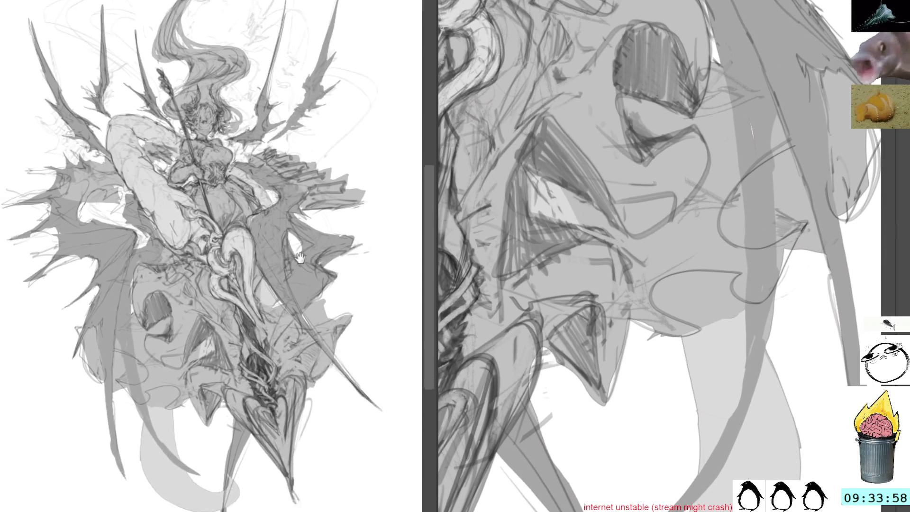
Narrow the reference view, then loop and darken strokes along the drapery curve and ribbon edge.
left_click_drag(290, 284, 269, 271)
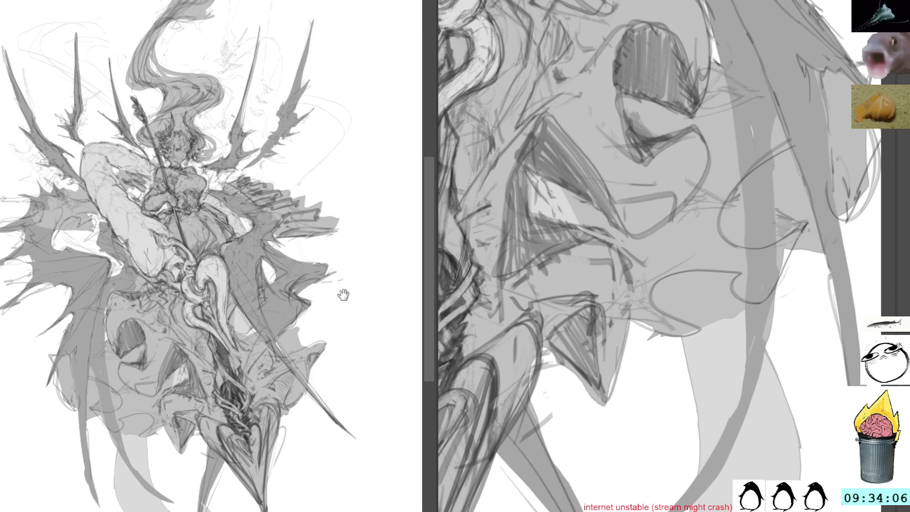
left_click_drag(433, 250, 170, 251)
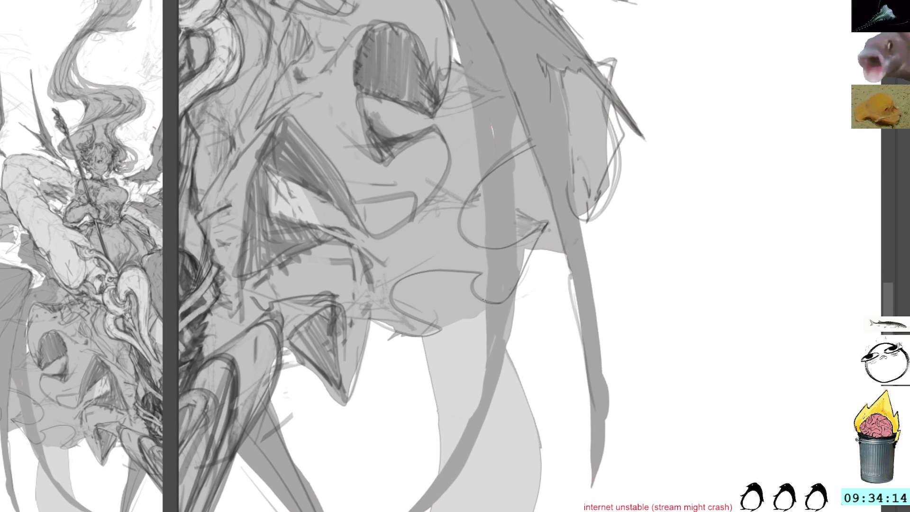
mouse_move(483, 272)
left_mouse_down()
mouse_move(474, 292)
mouse_move(483, 297)
mouse_move(441, 258)
mouse_move(440, 189)
mouse_move(457, 236)
mouse_move(467, 199)
mouse_move(473, 227)
left_mouse_up()
mouse_move(413, 233)
left_mouse_down()
mouse_move(419, 202)
mouse_move(405, 213)
mouse_move(412, 223)
mouse_move(413, 189)
mouse_move(423, 188)
left_mouse_up()
left_click_drag(558, 223, 539, 194)
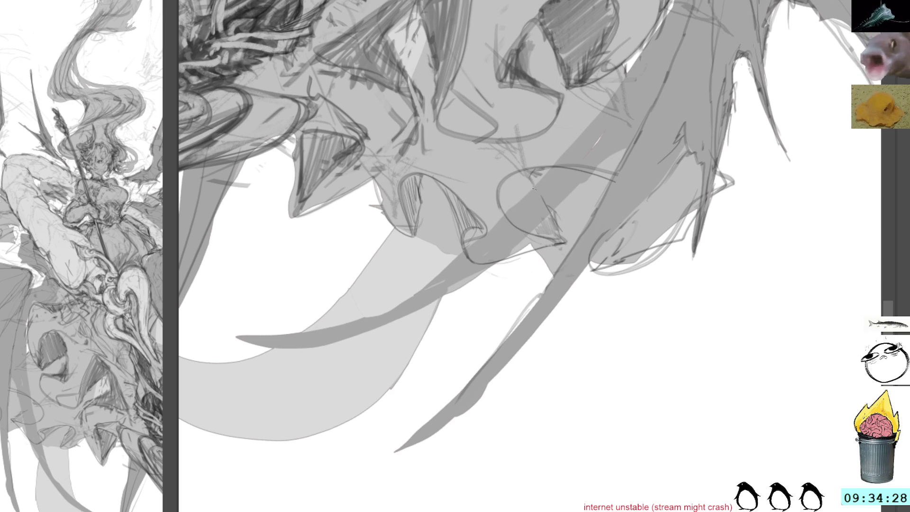
Hatch shading inside the oval drapery fold and its neighbour, then show painted tones at full strength.
mouse_move(503, 207)
left_mouse_down()
mouse_move(501, 190)
mouse_move(525, 177)
left_mouse_up()
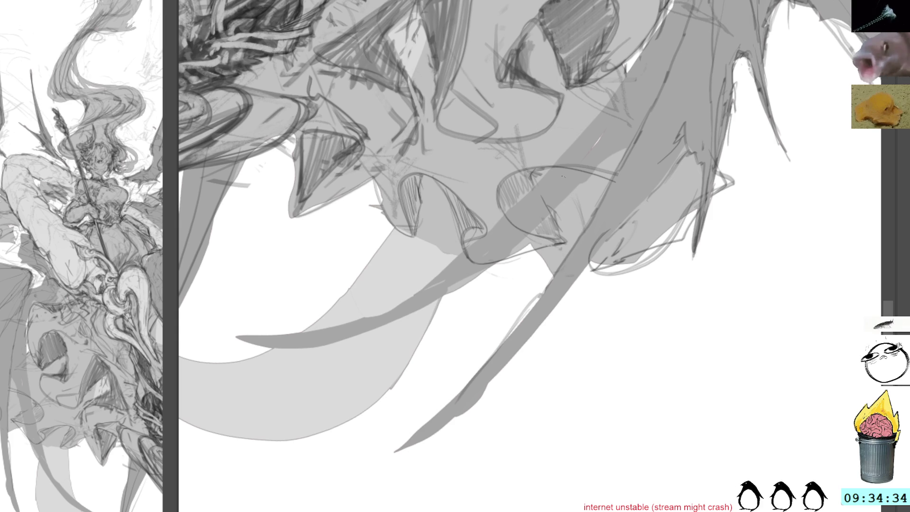
left_click_drag(577, 192, 584, 229)
mouse_move(592, 178)
left_mouse_down()
mouse_move(586, 209)
mouse_move(605, 190)
mouse_move(608, 234)
left_mouse_up()
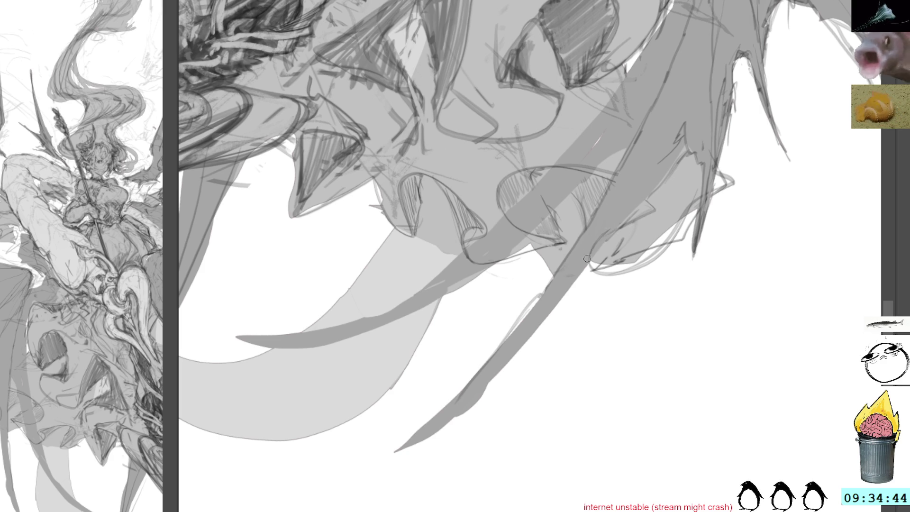
mouse_move(707, 131)
left_mouse_down()
mouse_move(578, 49)
mouse_move(590, 109)
mouse_move(573, 331)
mouse_move(615, 3)
mouse_move(627, 4)
mouse_move(625, 36)
mouse_move(634, 31)
left_mouse_up()
mouse_move(632, 87)
left_mouse_down()
mouse_move(627, 71)
mouse_move(672, 160)
mouse_move(687, 233)
mouse_move(641, 58)
left_mouse_up()
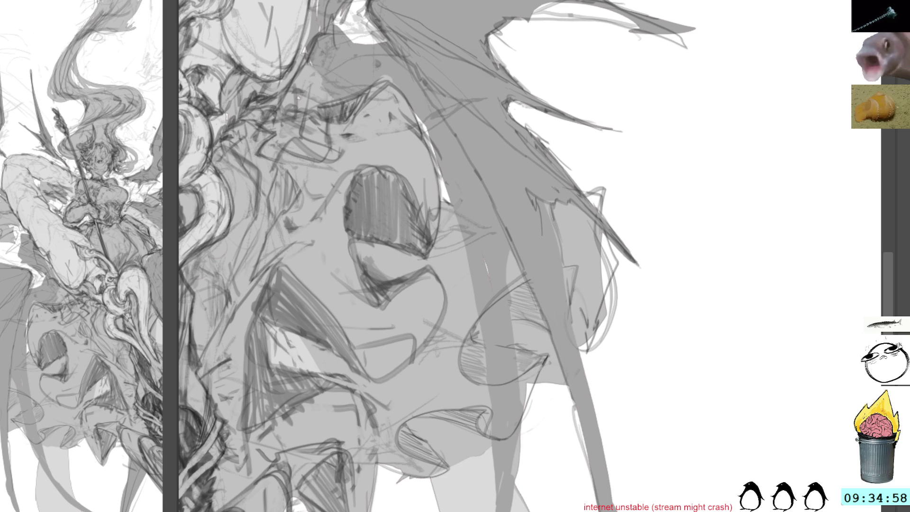
key("ctrl+z")
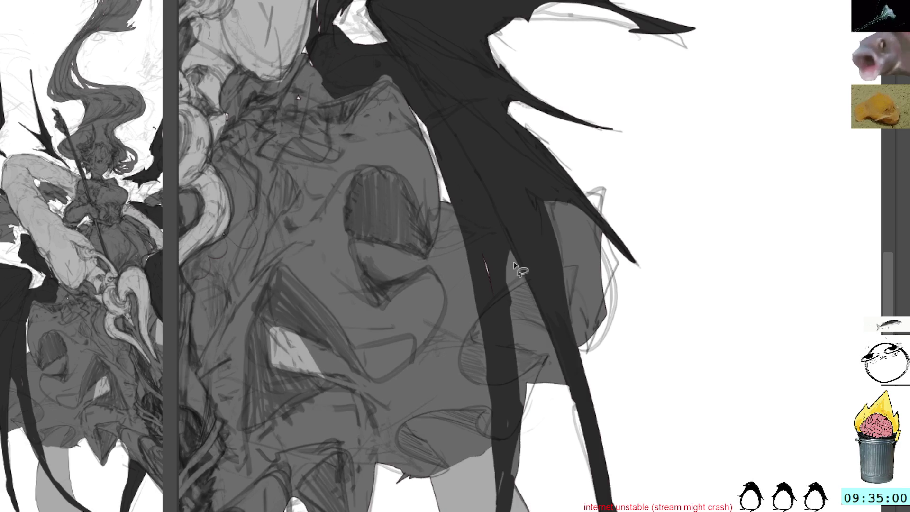
Fill a lassoed drapery patch beside the wing with grey, then fade the painted tones back to light.
mouse_move(504, 230)
left_mouse_down()
mouse_move(466, 203)
mouse_move(471, 384)
mouse_move(491, 439)
mouse_move(525, 412)
mouse_move(531, 386)
mouse_move(533, 362)
mouse_move(471, 332)
mouse_move(509, 253)
left_mouse_up()
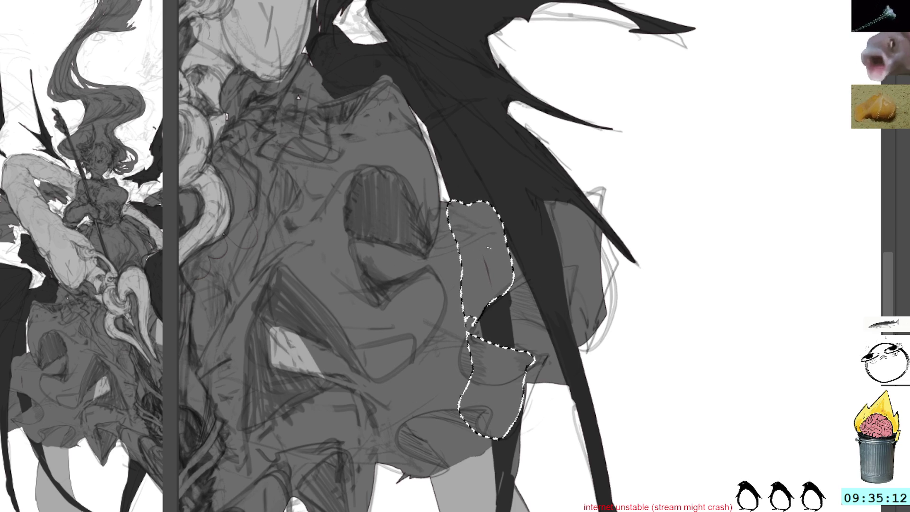
key("ctrl+d")
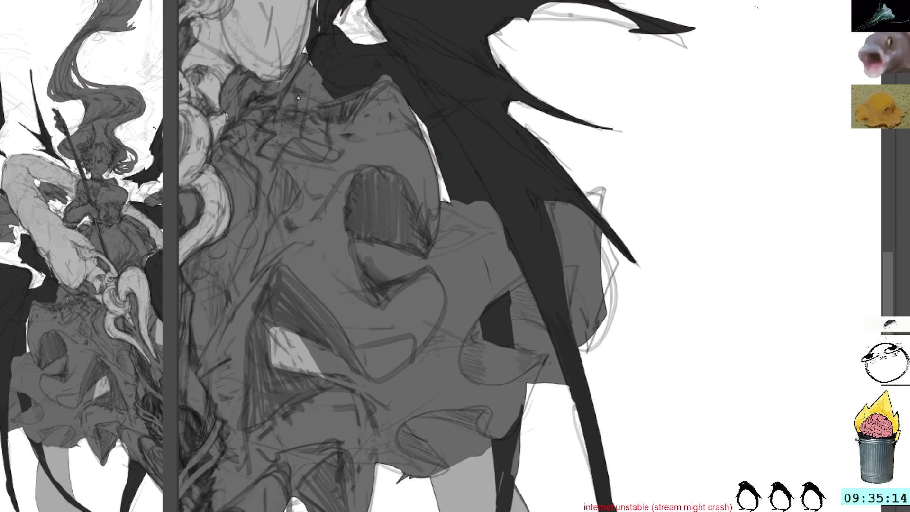
scroll(655, 323, "down", 5)
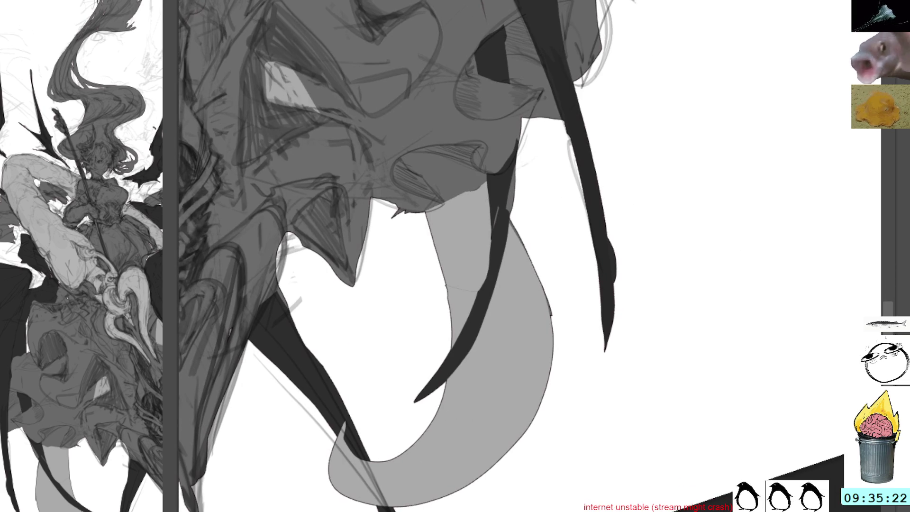
key("5")
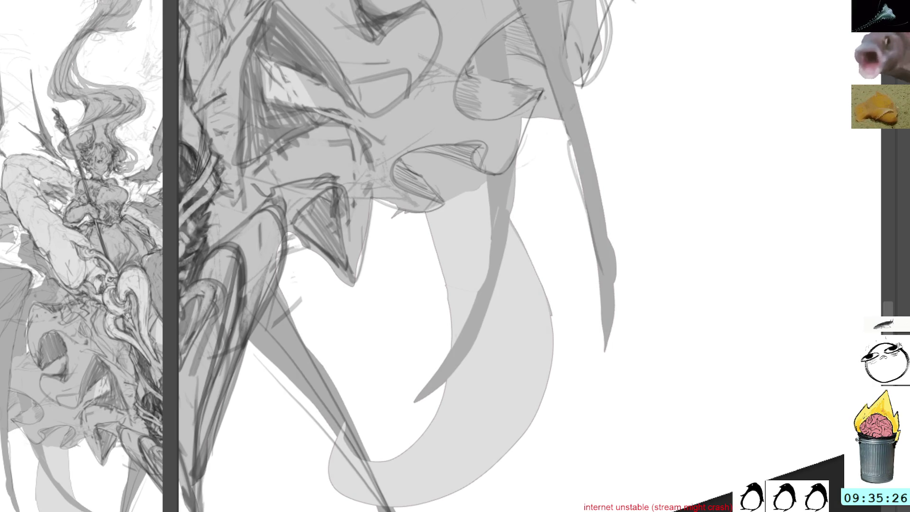
Lighten the old dark hatching inside the tooth-shaped fold and hatch new diagonal shading there.
left_click_drag(887, 304, 879, 252)
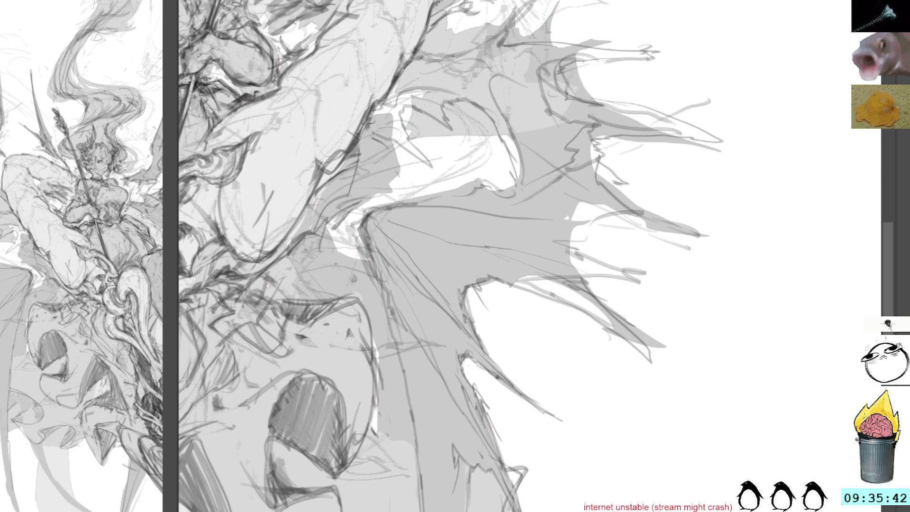
scroll(433, 229, "down", 10)
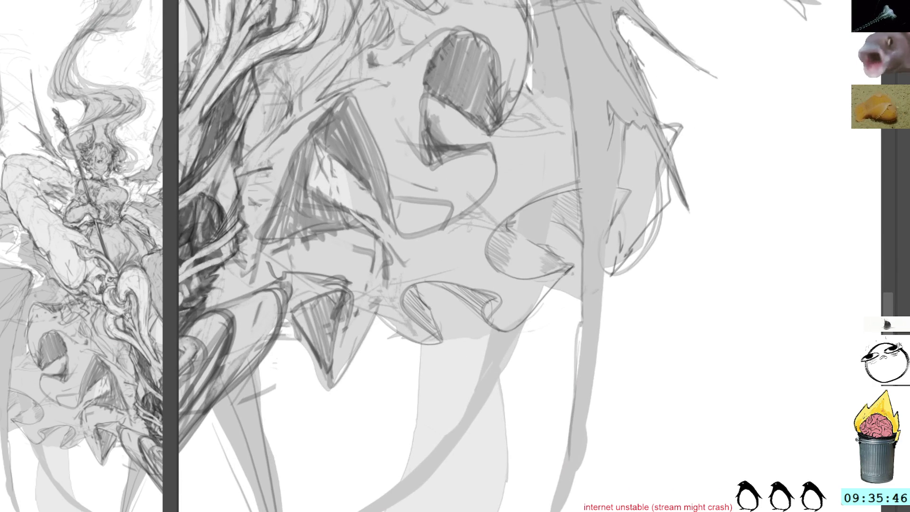
mouse_move(646, 102)
left_mouse_down()
mouse_move(677, 180)
mouse_move(656, 254)
left_mouse_up()
mouse_move(495, 224)
left_mouse_down()
mouse_move(504, 244)
mouse_move(515, 223)
mouse_move(520, 235)
left_mouse_up()
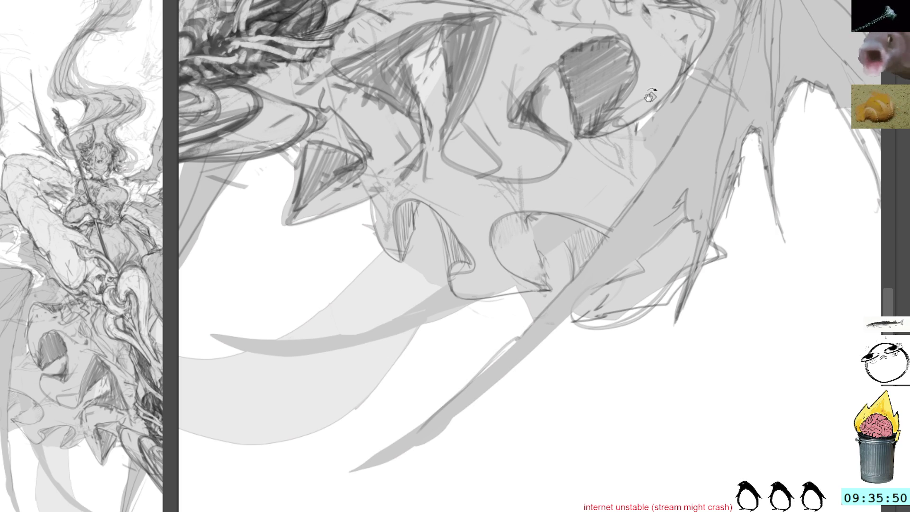
left_click_drag(650, 95, 498, 76)
mouse_move(492, 249)
left_mouse_down()
mouse_move(538, 244)
mouse_move(537, 254)
mouse_move(517, 228)
left_mouse_up()
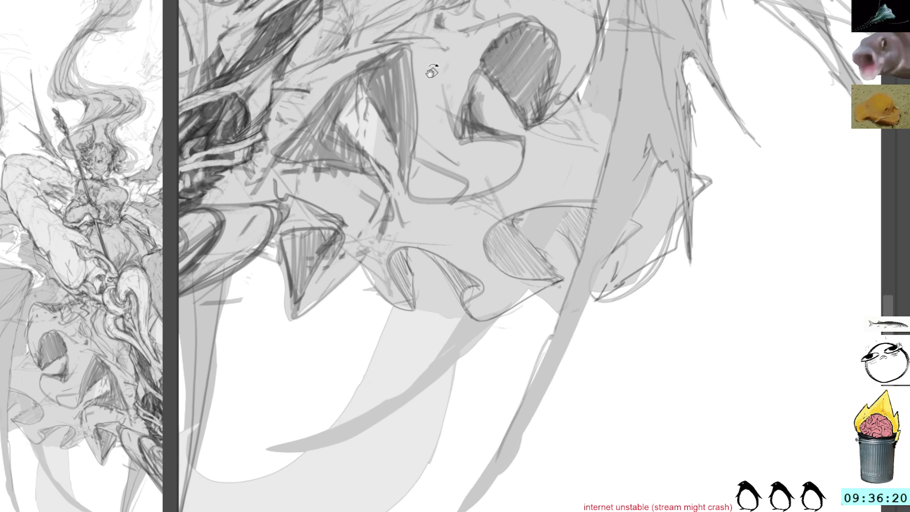
scroll(432, 70, "up", 2)
Lasso and erase the stray curve beside the drapery.
mouse_move(705, 56)
left_mouse_down()
mouse_move(731, 115)
mouse_move(698, 253)
left_mouse_up()
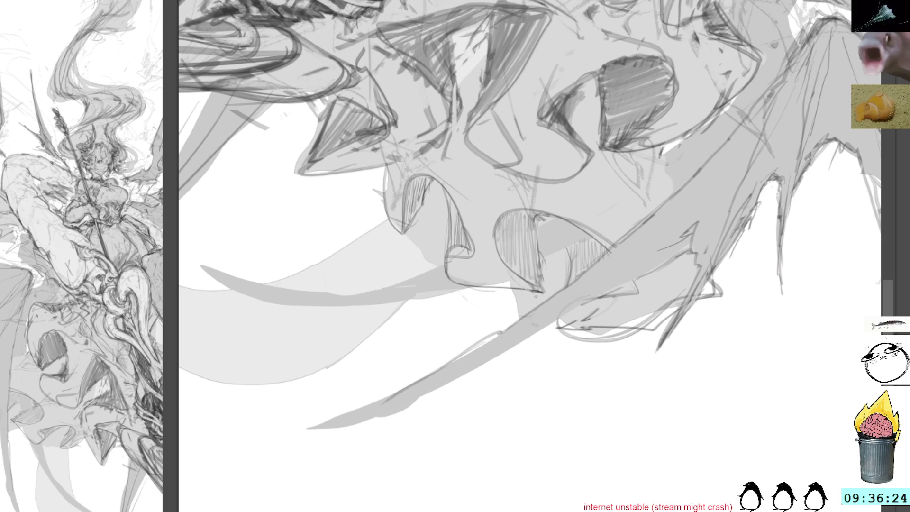
left_click_drag(655, 209, 567, 273)
left_click_drag(669, 211, 626, 260)
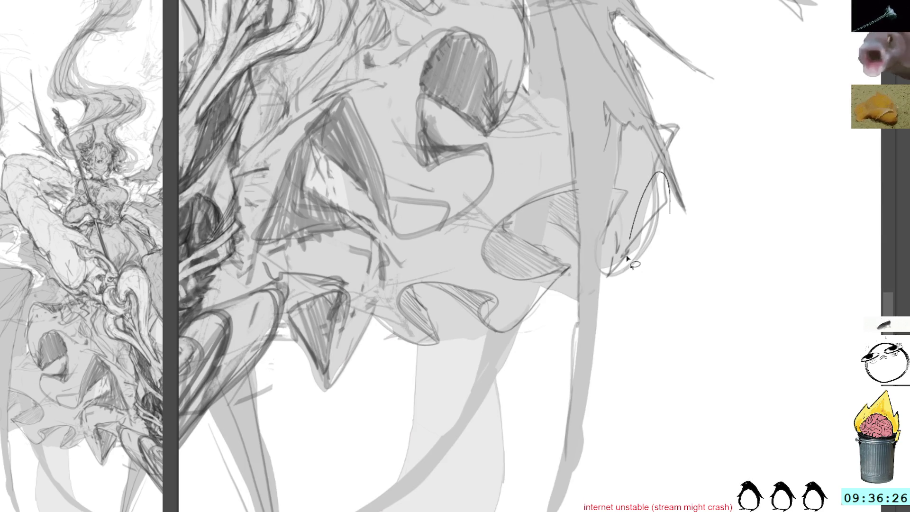
key("ctrl+d")
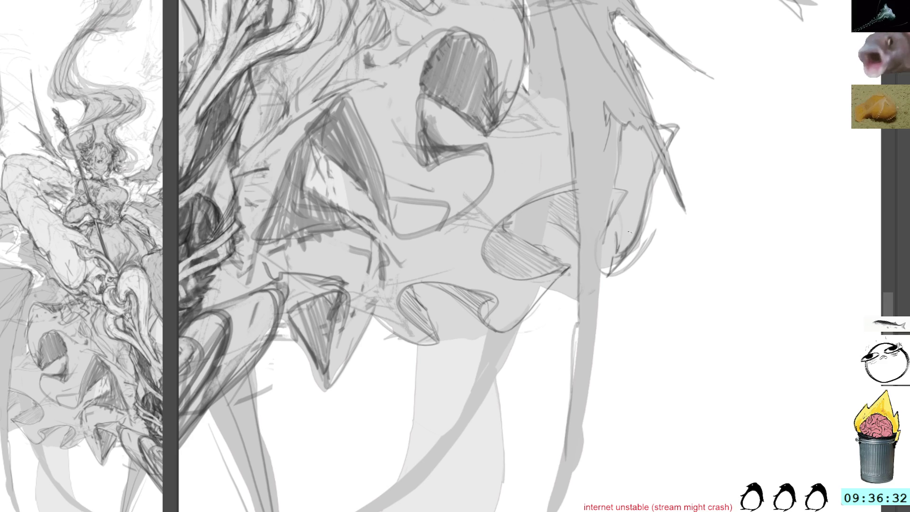
left_click_drag(720, 78, 750, 255)
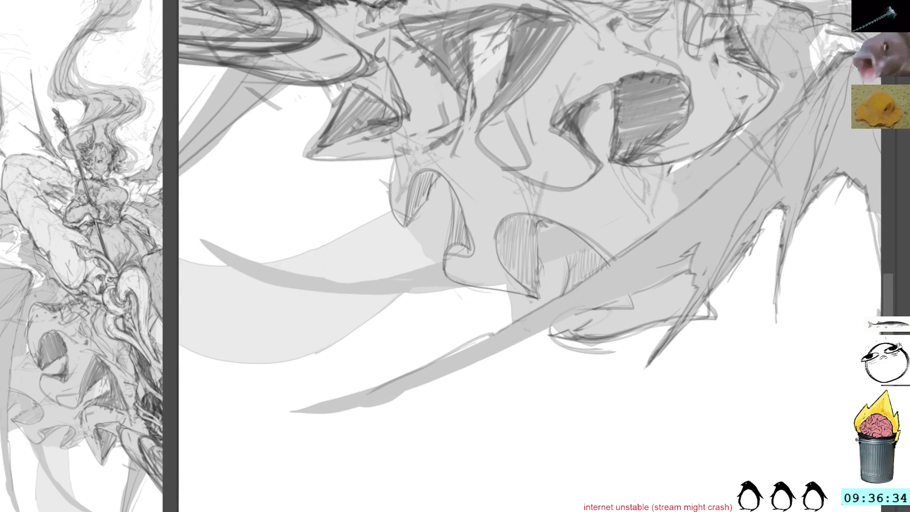
mouse_move(738, 142)
left_mouse_down()
mouse_move(720, 73)
mouse_move(678, 184)
mouse_move(602, 145)
left_mouse_up()
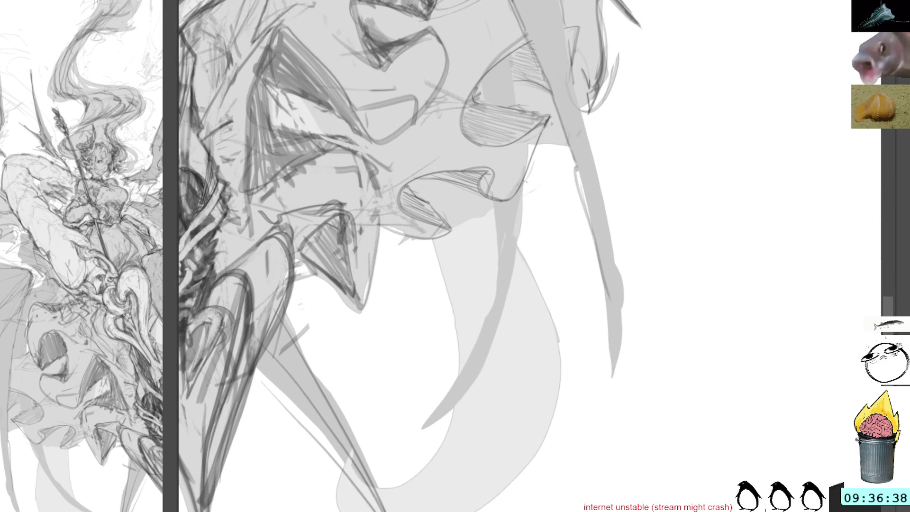
Extend and thicken the long diagonal ribbon line, then bring the torso and head back into view.
mouse_move(457, 385)
left_mouse_down()
mouse_move(408, 437)
mouse_move(478, 363)
left_mouse_up()
left_click_drag(496, 203, 497, 273)
left_click_drag(499, 236, 472, 367)
mouse_move(511, 197)
left_mouse_down()
mouse_move(497, 275)
mouse_move(494, 199)
left_mouse_up()
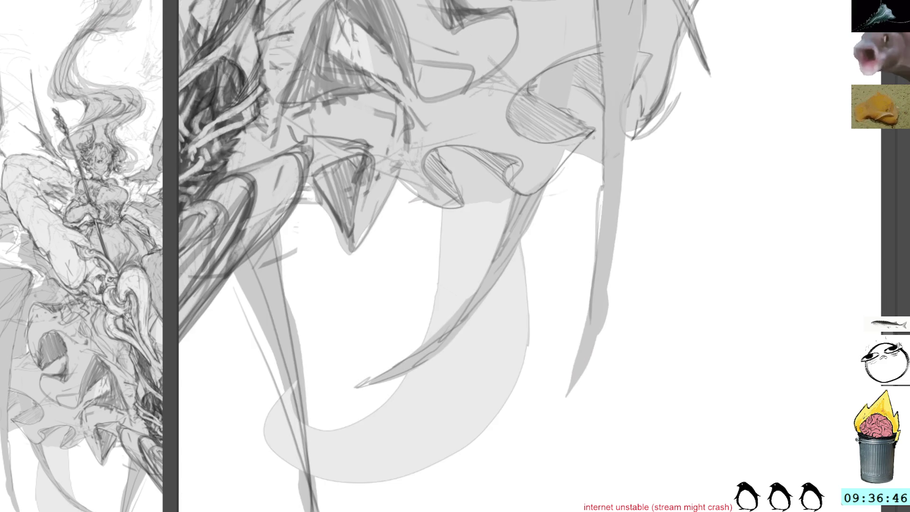
left_click_drag(635, 47, 763, 408)
mouse_move(695, 67)
left_mouse_down()
mouse_move(711, 119)
mouse_move(695, 275)
left_mouse_up()
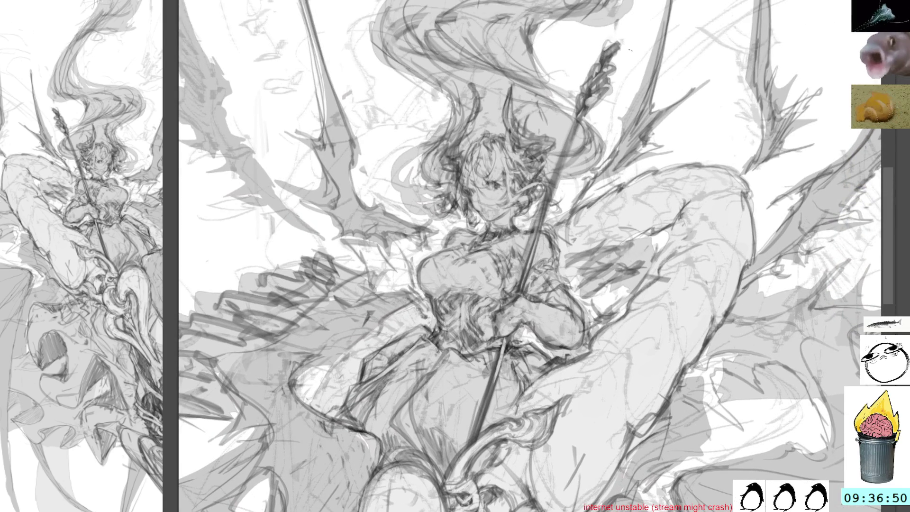